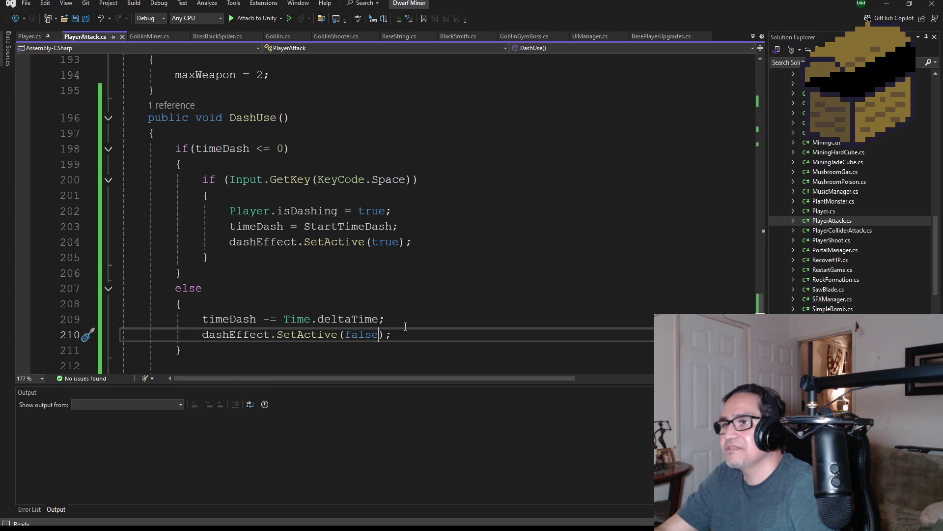
- Delete the dashEffect.SetActive(false) line on line 210 of PlayerAttack.cs
left_click_drag(400, 335, 187, 337)
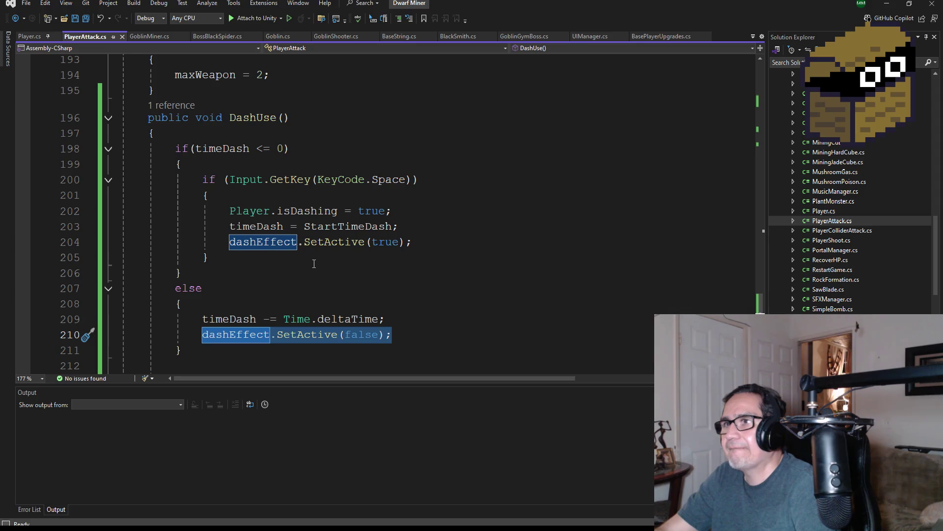
scroll(316, 281, "down", 2)
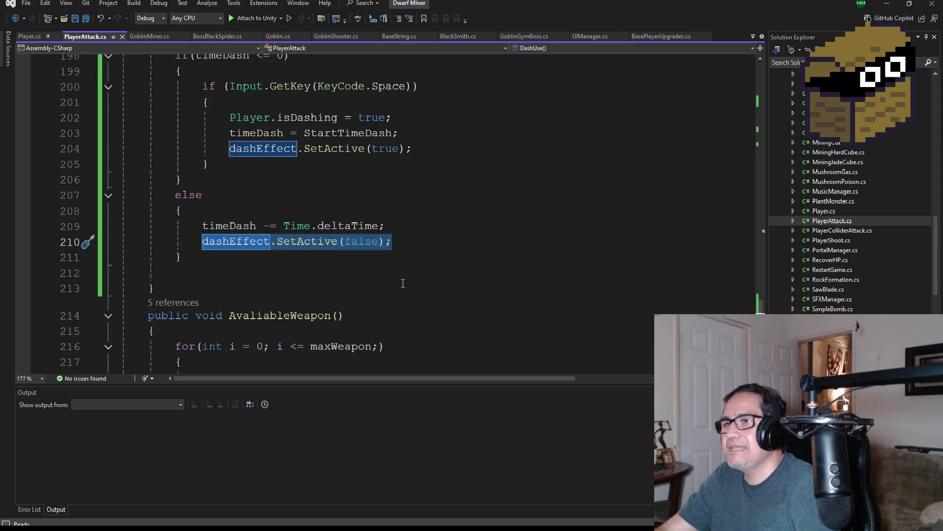
scroll(403, 283, "up", 3)
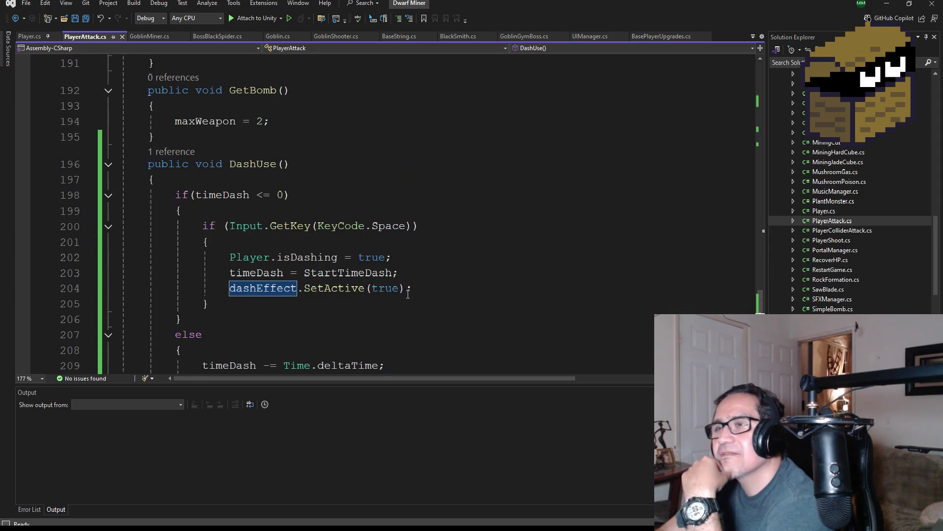
scroll(408, 295, "down", 1)
left_click_drag(202, 334, 392, 334)
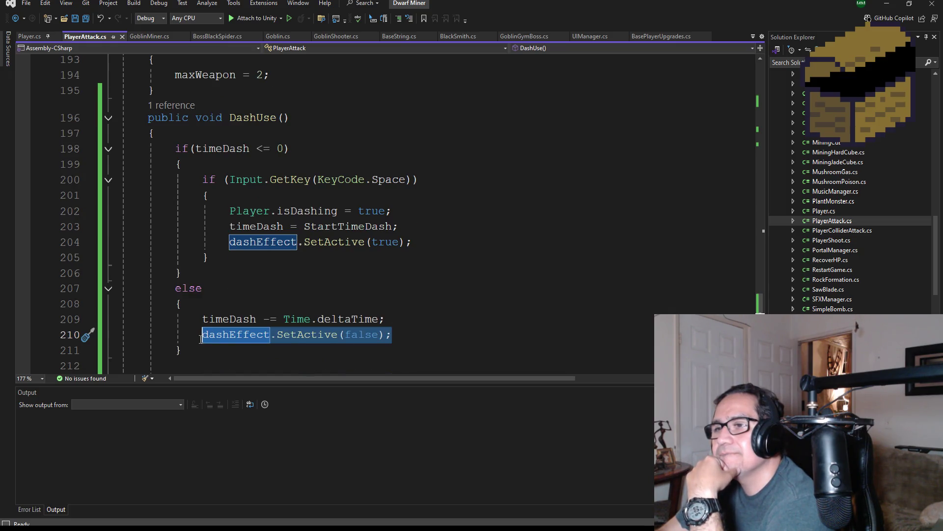
left_click(236, 338)
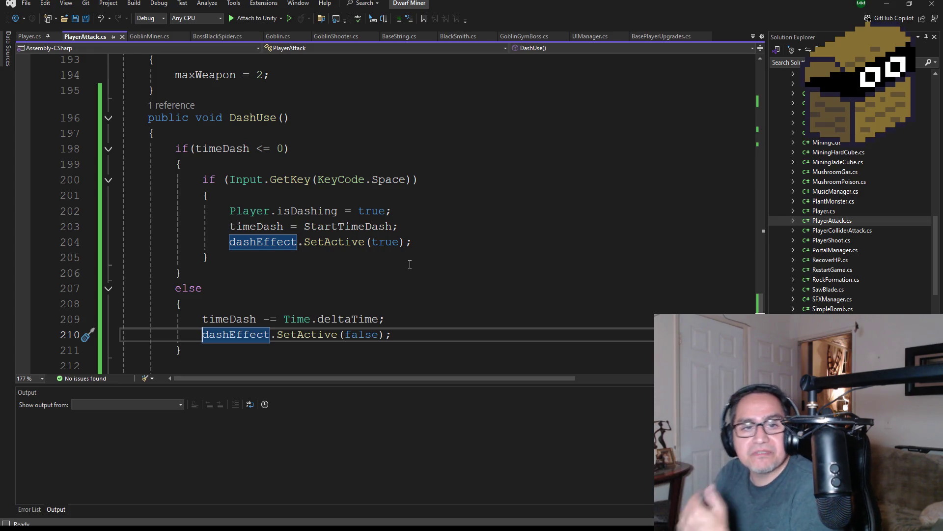
left_click_drag(408, 336, 98, 335)
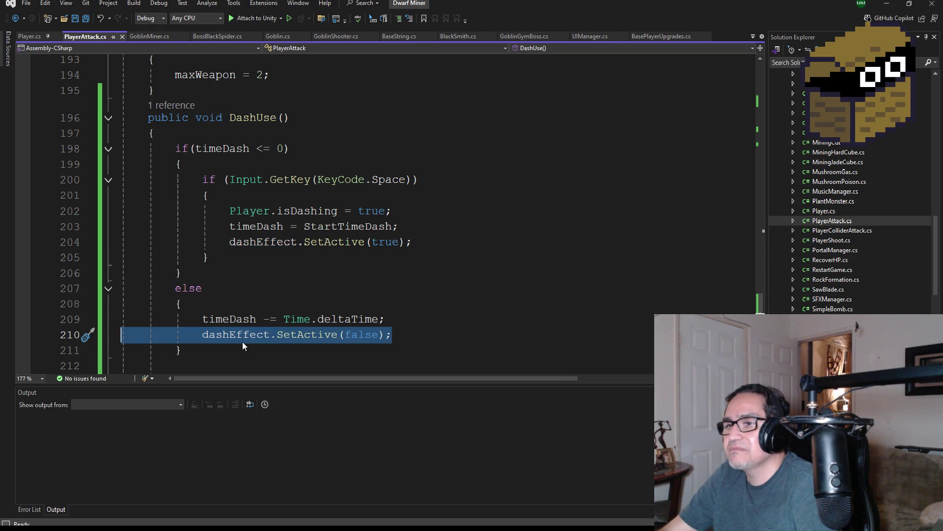
key("BackSpace")
key("BackSpace")
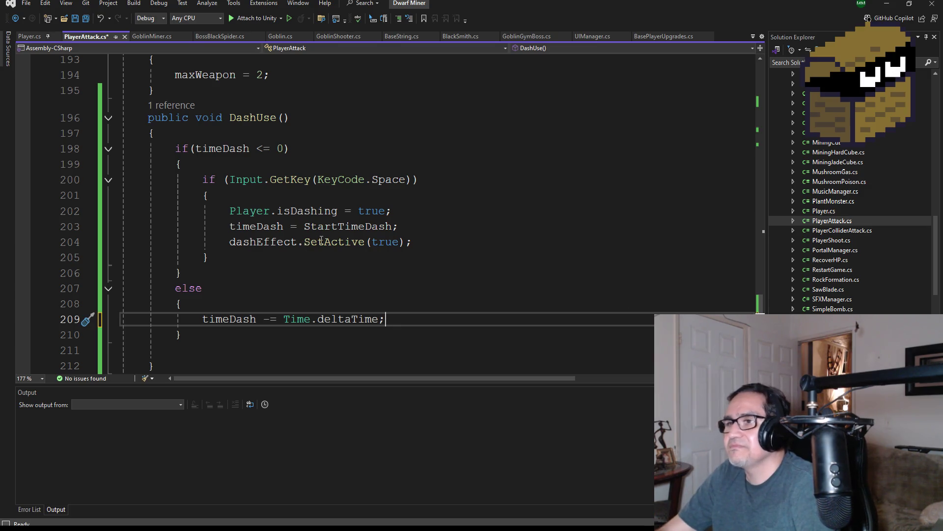
- Comment out dashEffect.SetActive(true), add a blank line below, save all files and return to Unity
left_click(231, 242)
type("//")
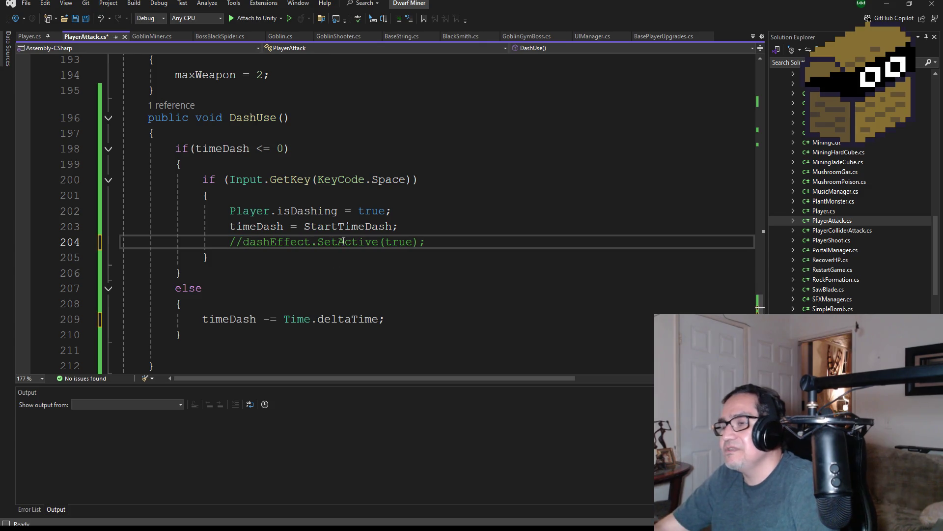
key("Return")
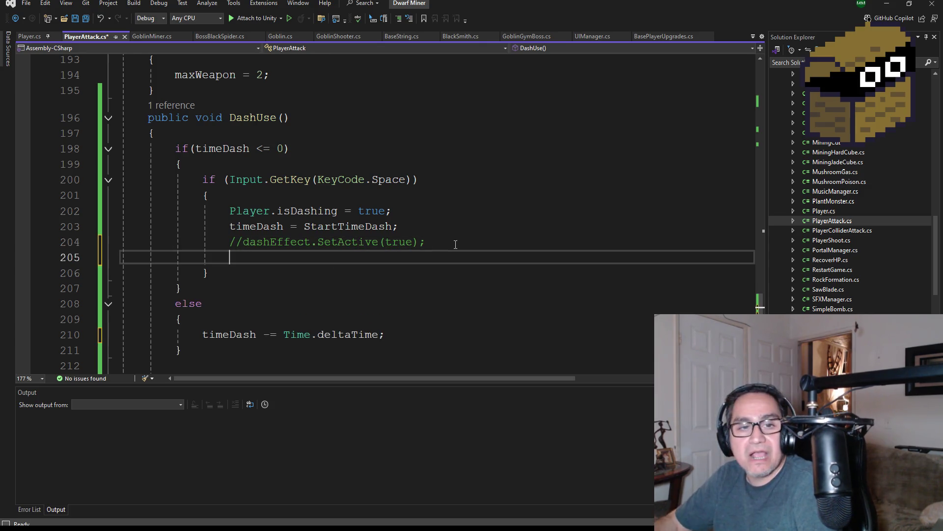
scroll(458, 237, "up", 20)
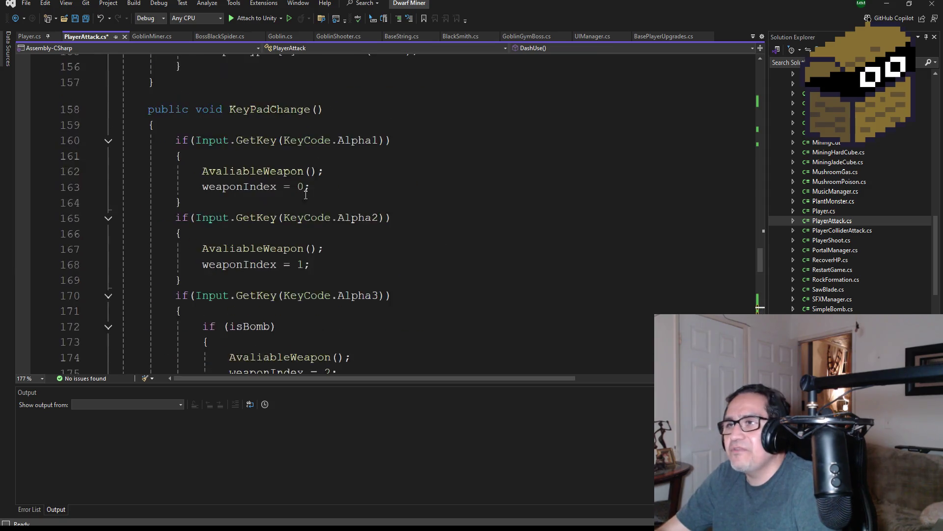
scroll(250, 104, "up", 20)
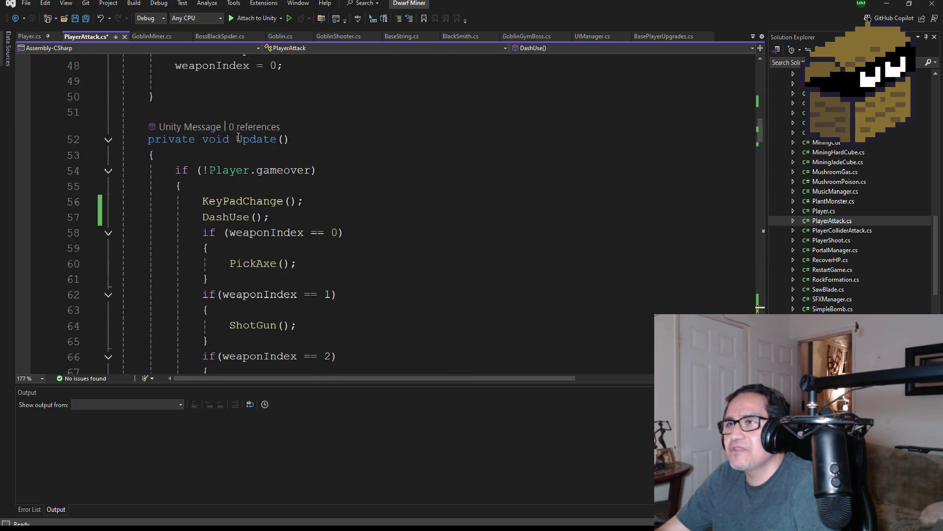
left_click(85, 20)
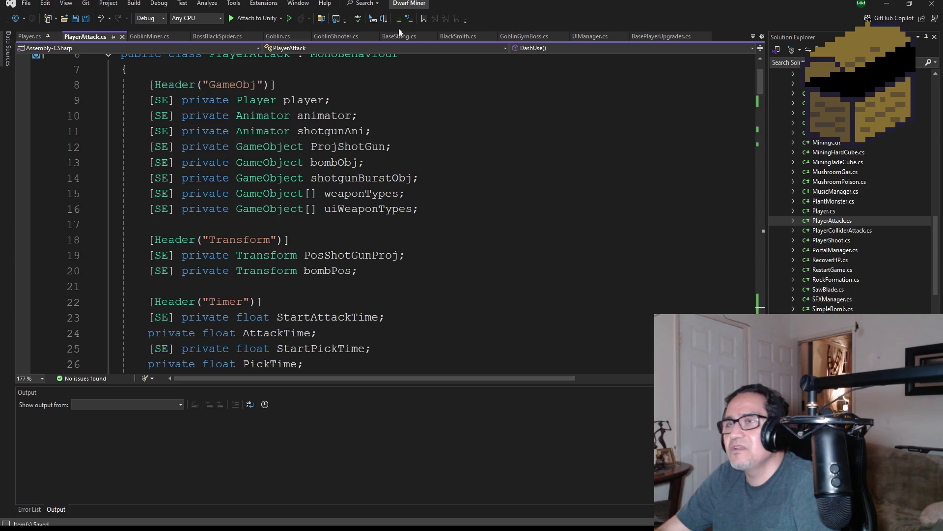
left_click(883, 4)
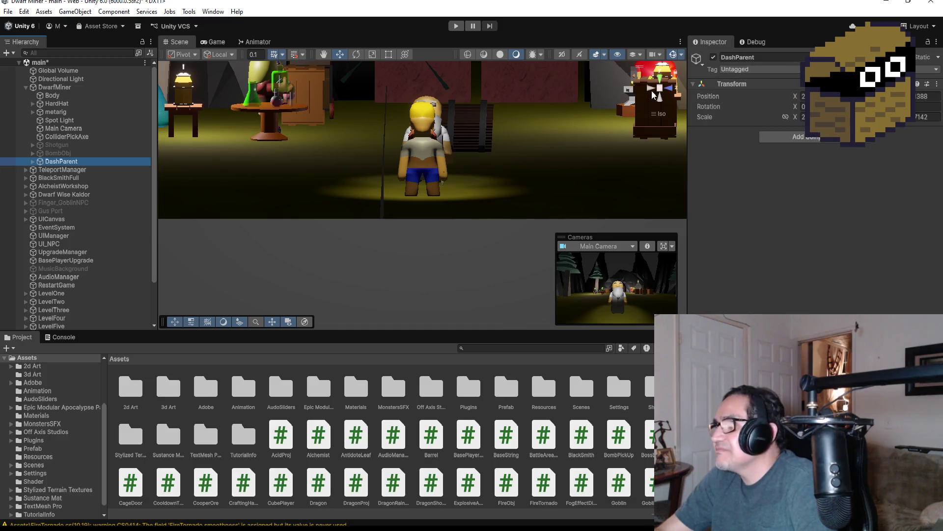
- In top view, add All In 1 Vfx Auto Destroy to DashParent with Destroy Time 1, then open the Prefab folder
left_click(662, 80)
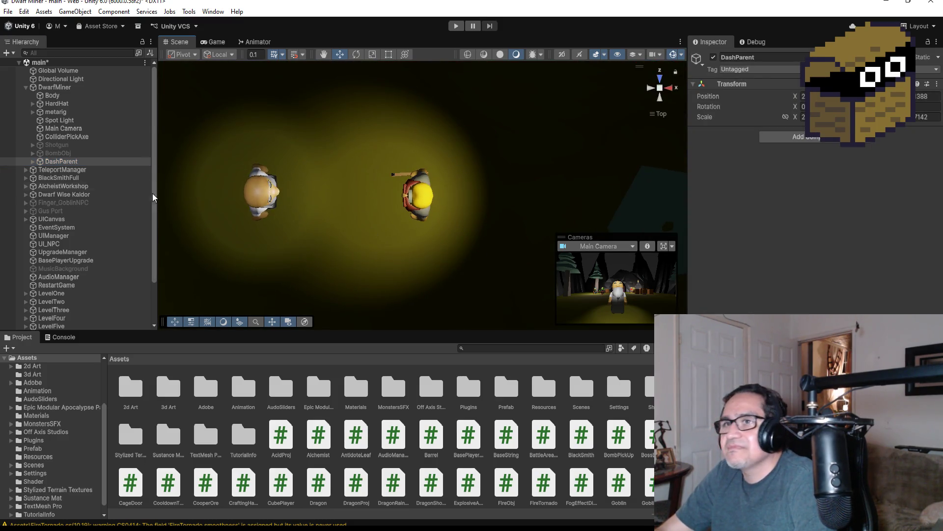
left_click(67, 163)
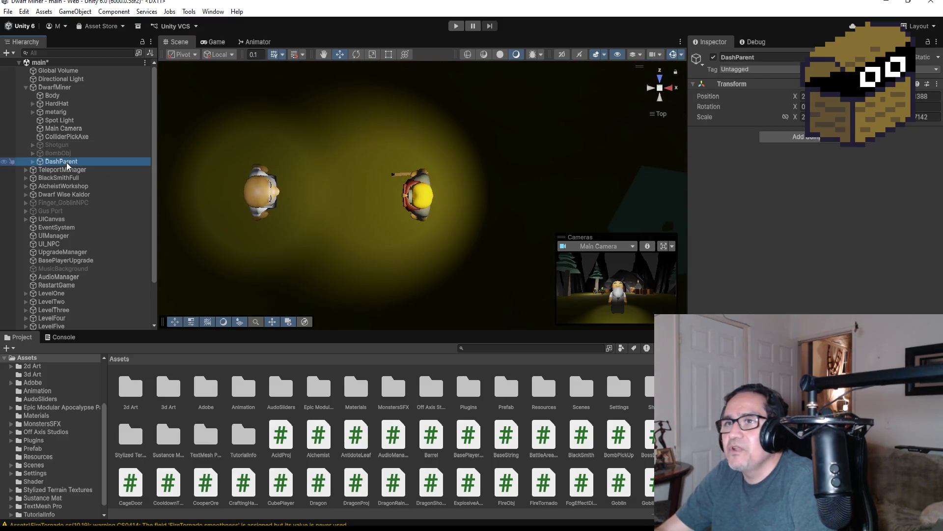
left_click(796, 139)
type("Lif")
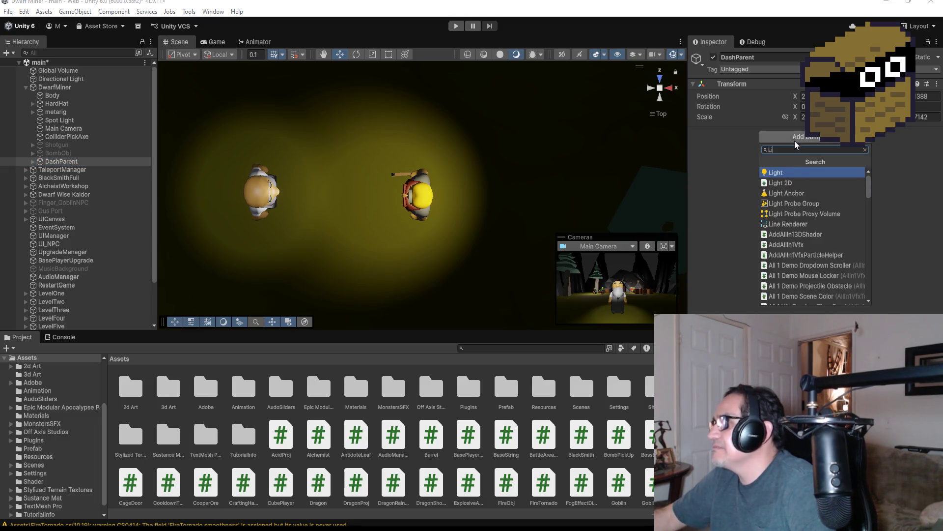
key("BackSpace")
key("BackSpace")
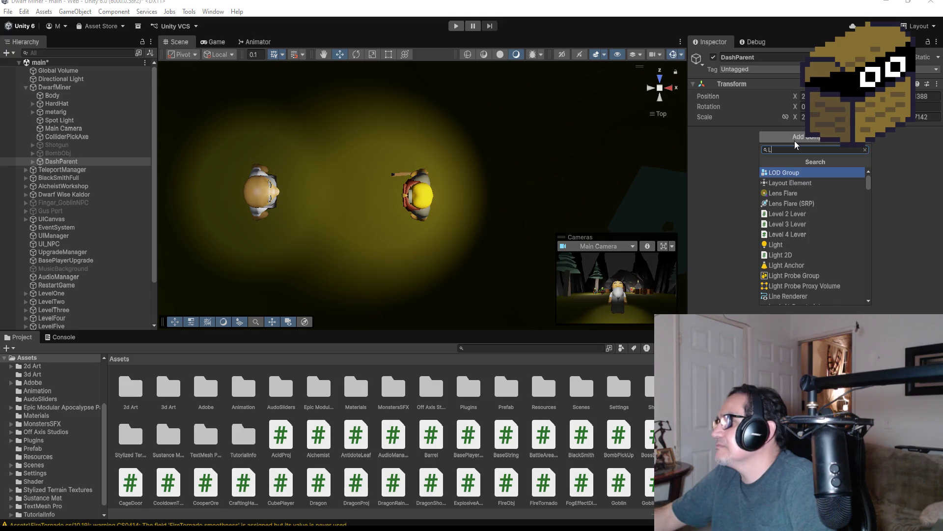
key("BackSpace")
type("Des")
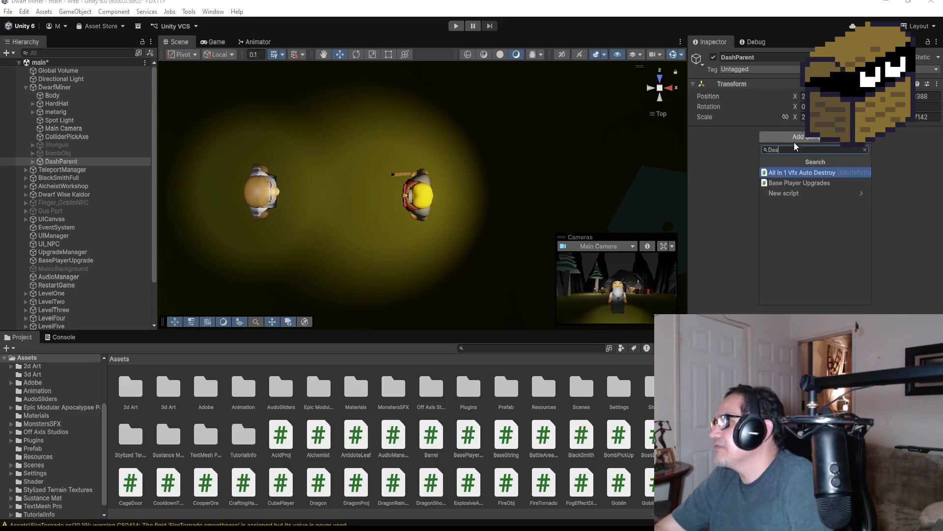
left_click(805, 175)
left_click(813, 153)
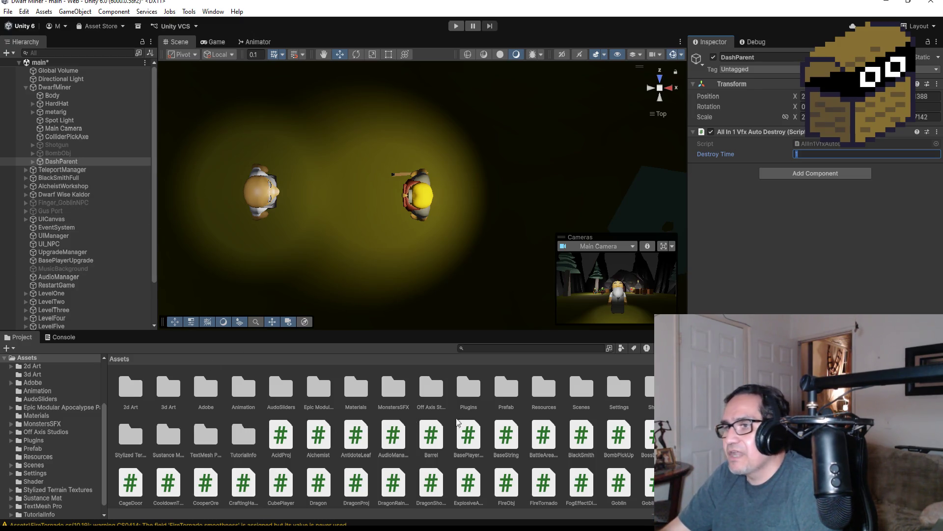
double_click(509, 389)
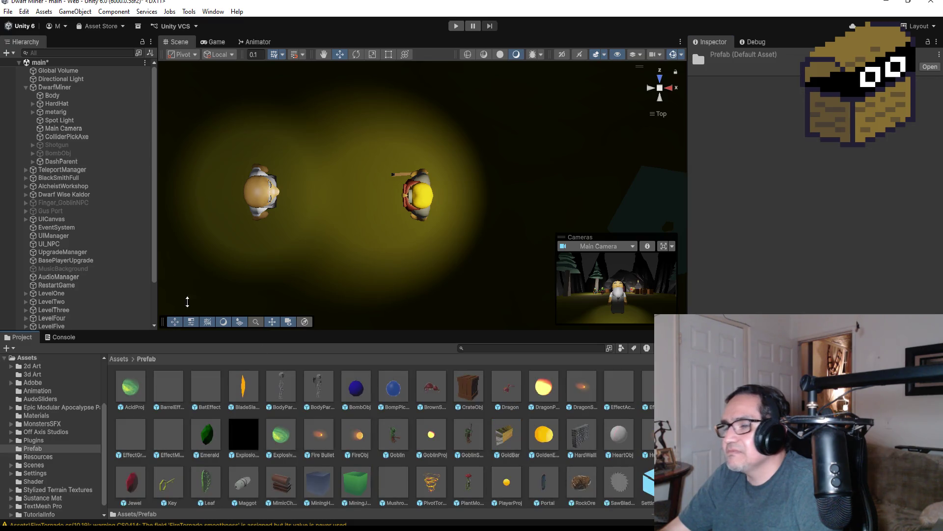
- Frame DashParent, expand it and preview the DashEffect particle system between the two characters
left_click(66, 162)
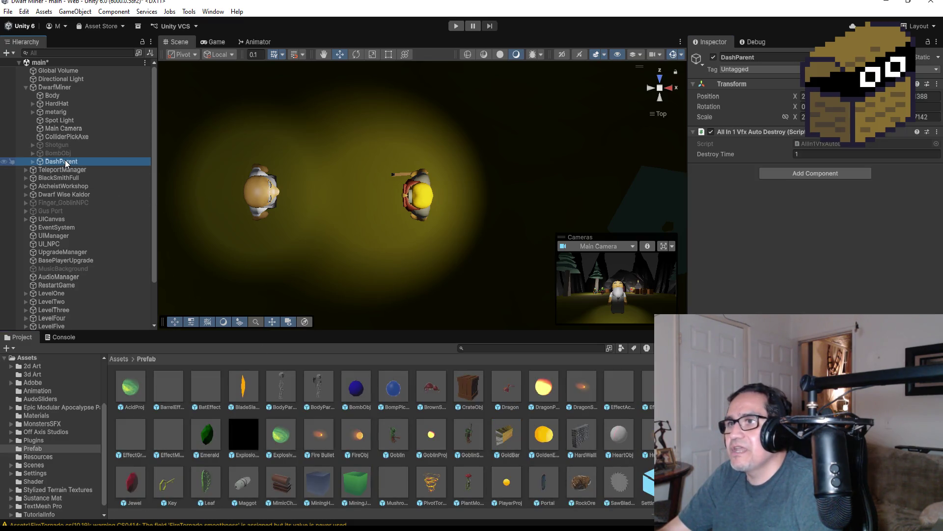
left_click(53, 219)
left_click(58, 159)
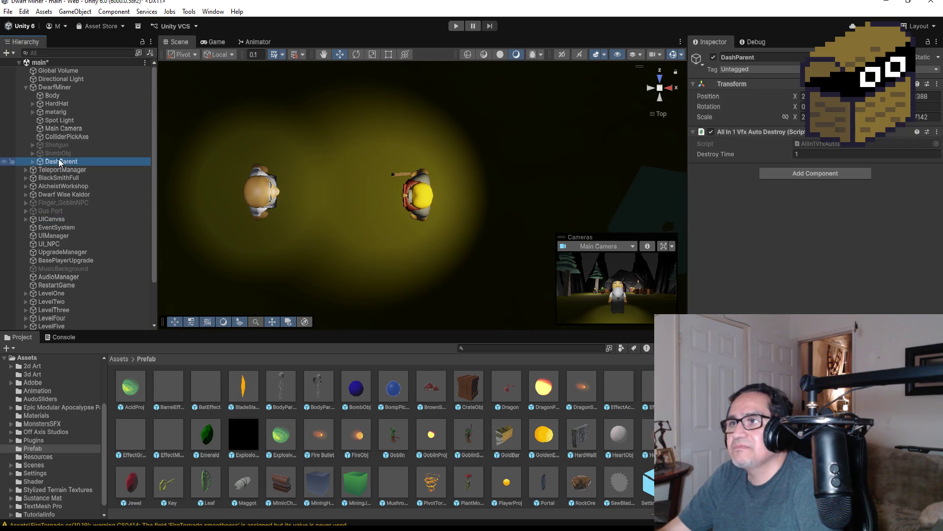
double_click(58, 158)
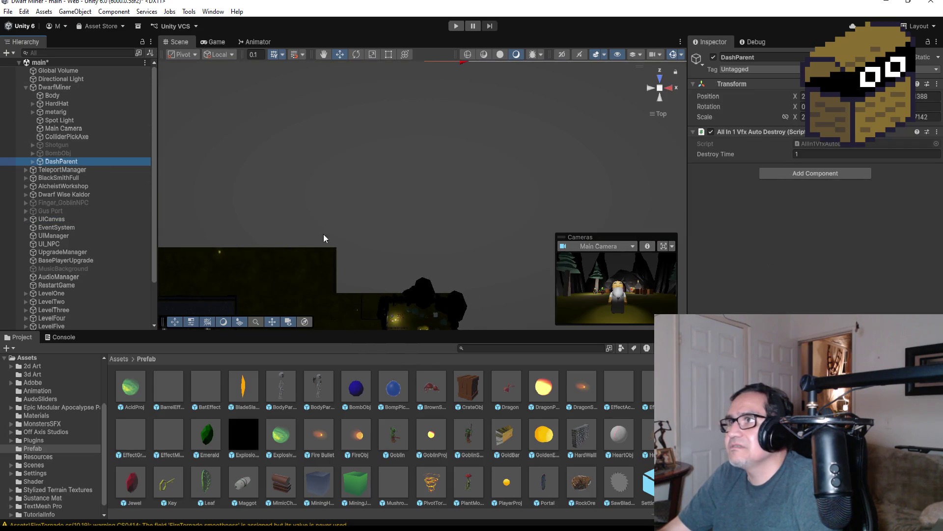
left_click(31, 162)
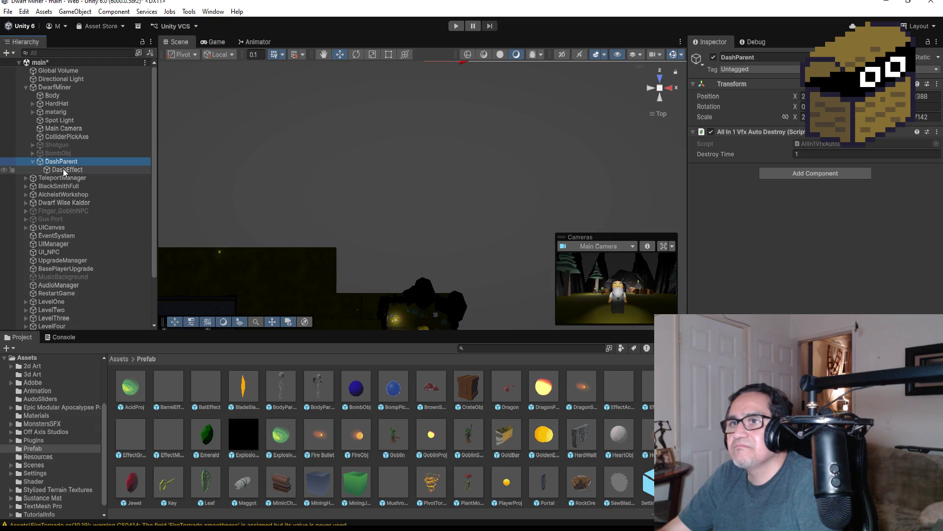
double_click(64, 170)
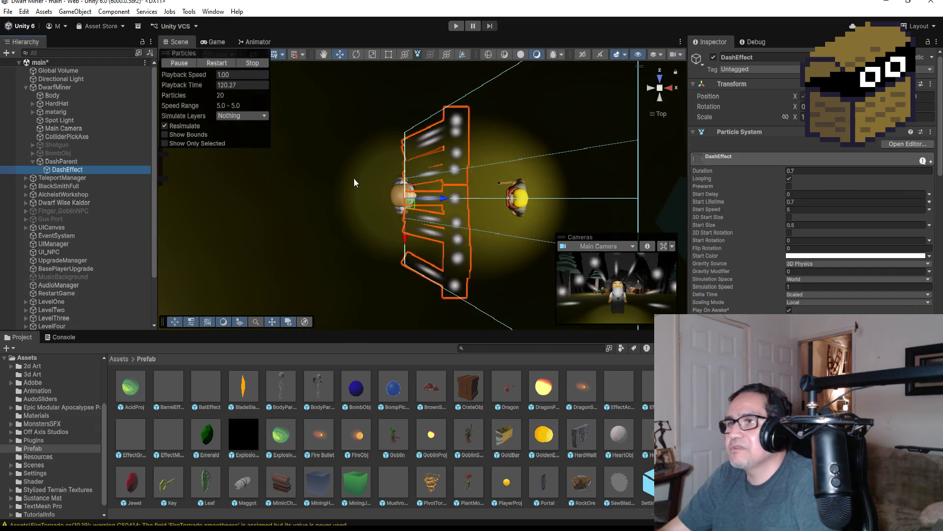
left_click_drag(81, 171, 63, 94)
right_click(63, 93)
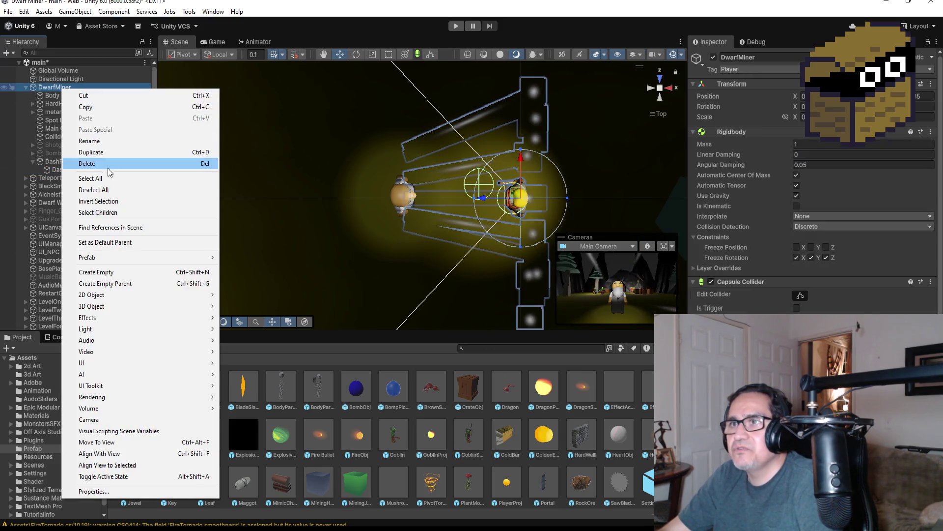
- Create an empty child under DwarfMiner named DashPos and place it above DashParent
left_click(103, 272)
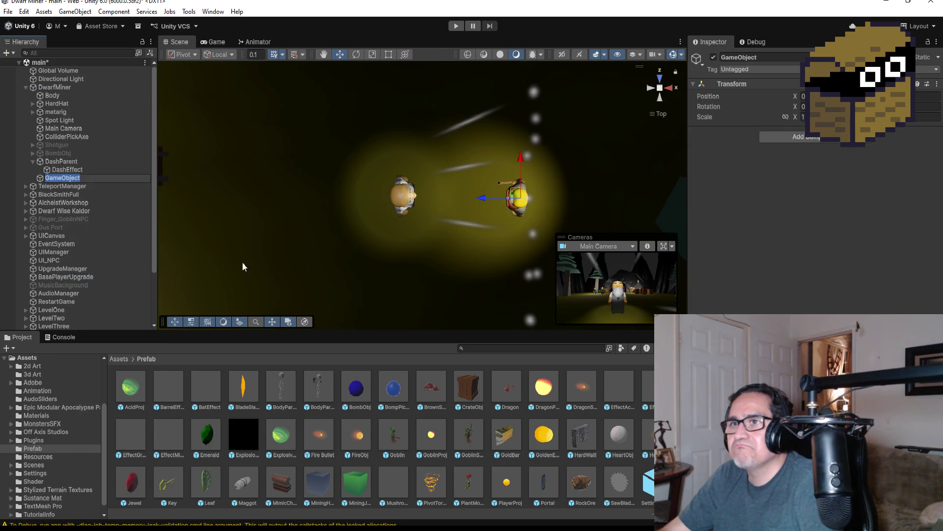
left_click(780, 57)
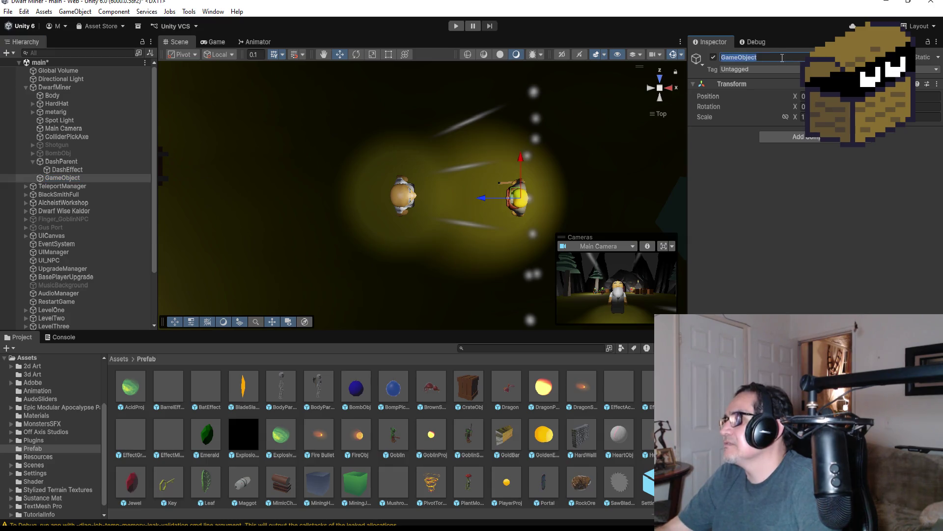
type("Dash")
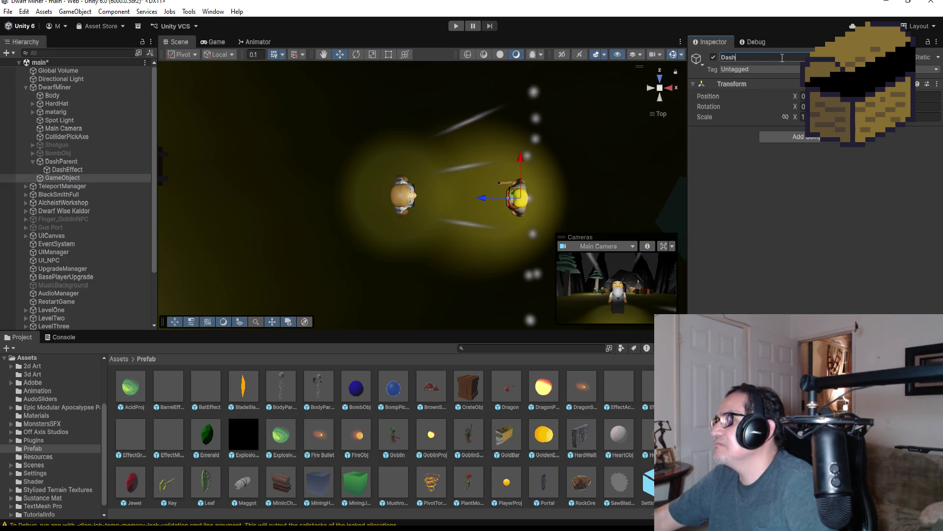
type("Pos")
key("Return")
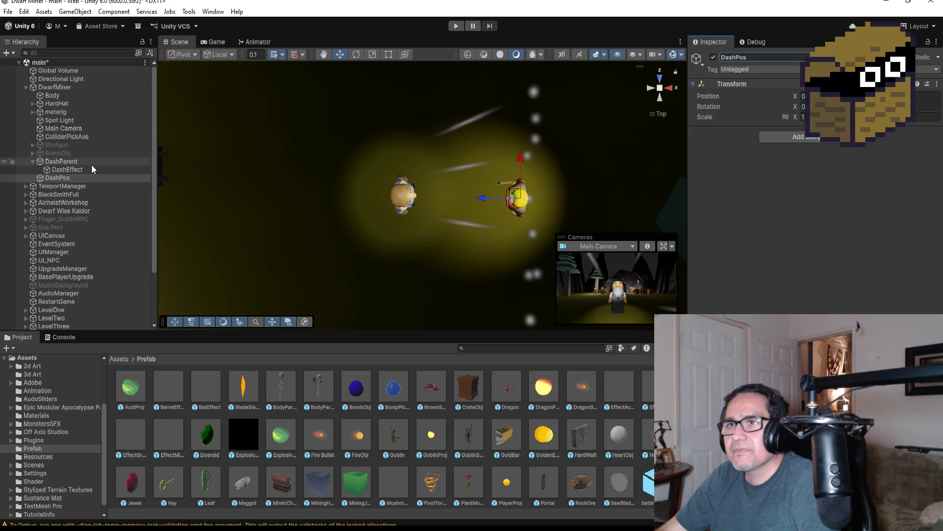
left_click_drag(57, 178, 56, 158)
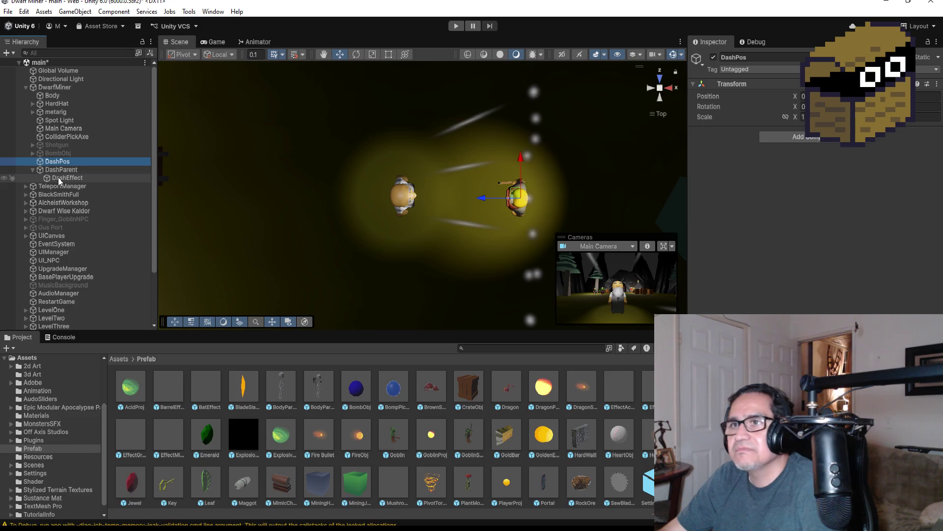
- Copy DashEffect's Transform position and paste it onto DashPos
left_click(59, 177)
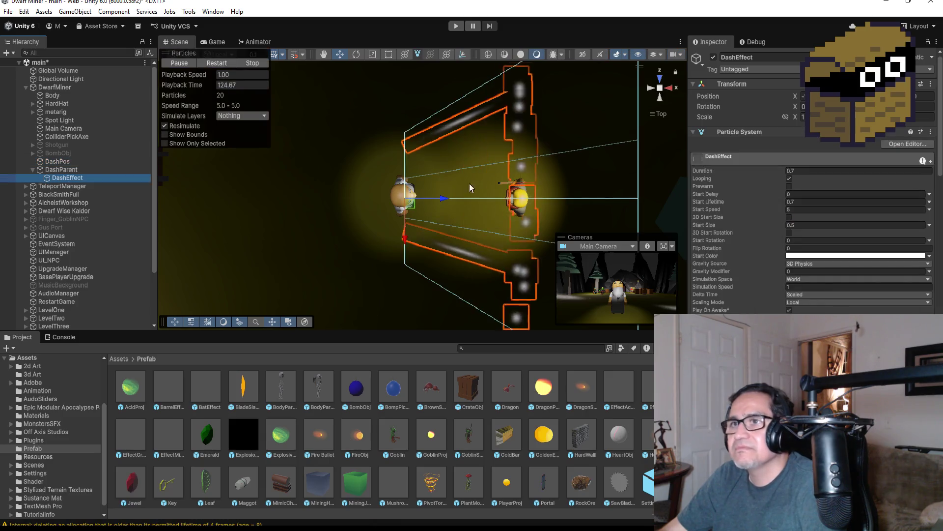
left_click(931, 84)
mouse_move(877, 171)
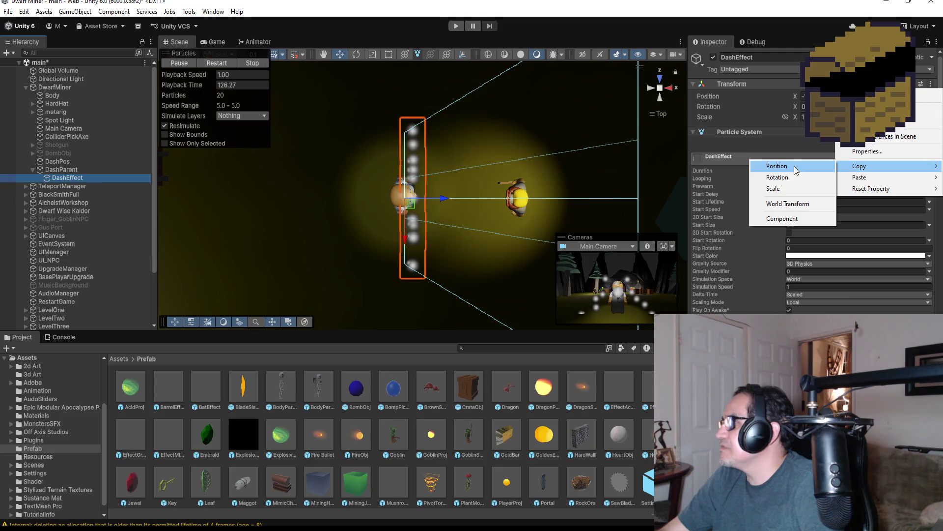
left_click(776, 165)
left_click(57, 162)
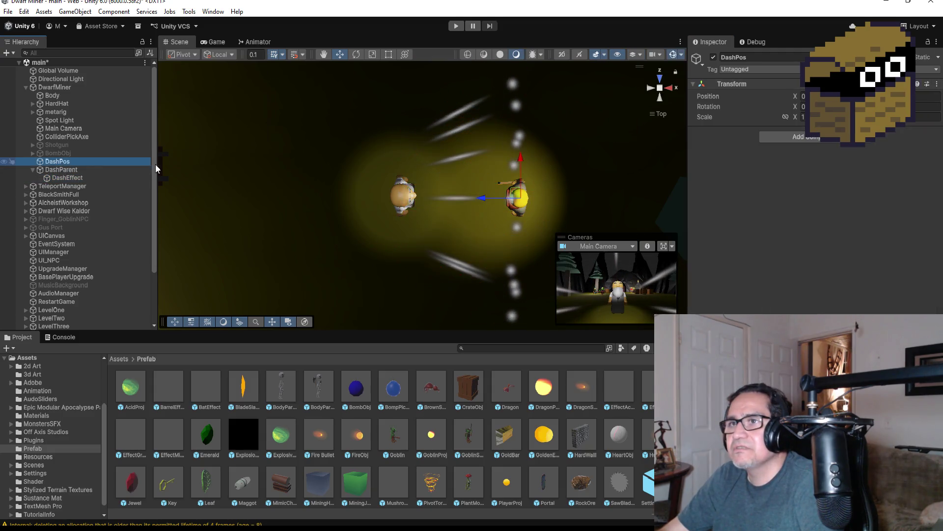
left_click(937, 84)
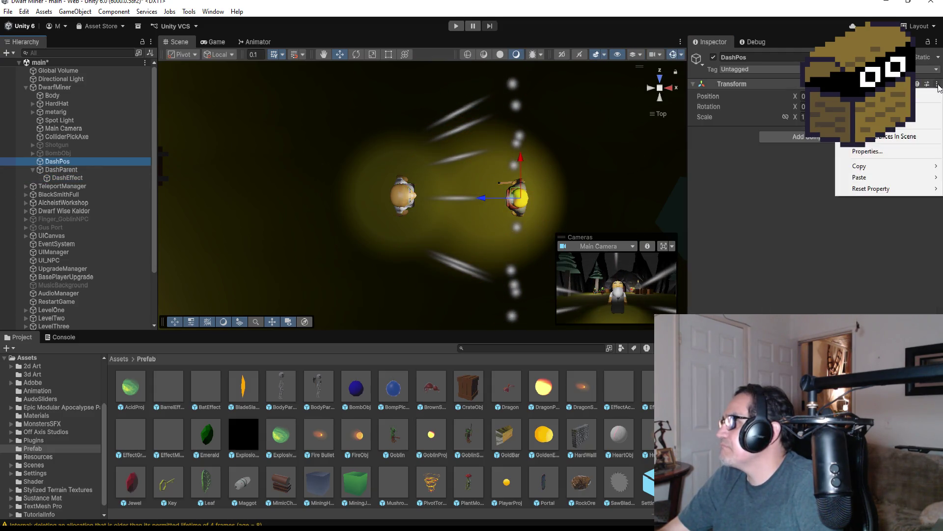
mouse_move(883, 178)
left_click(767, 177)
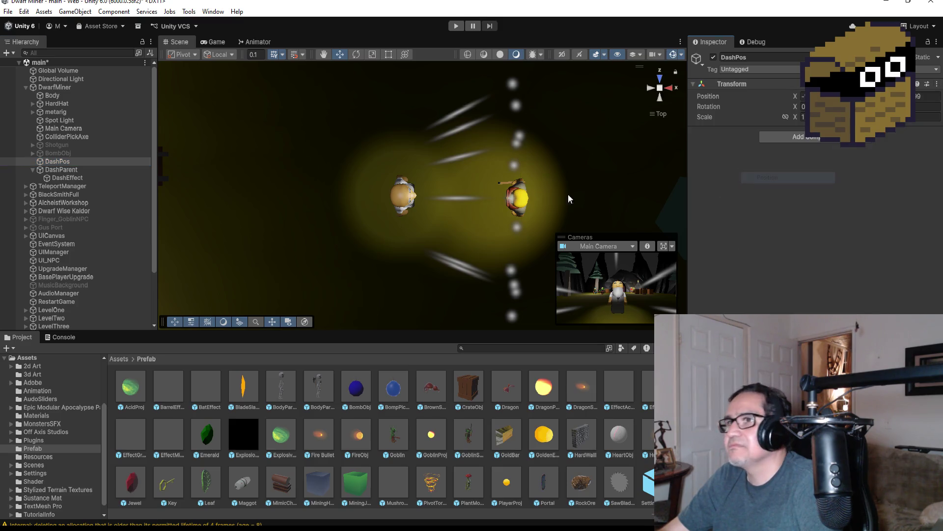
- Move DashPos onto the bearded character at about chest height, X position 0
double_click(71, 161)
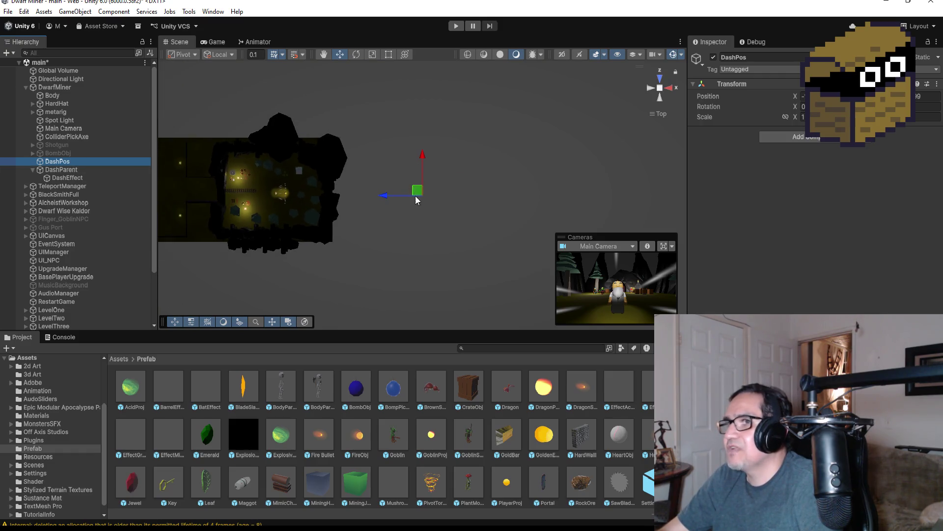
left_click_drag(387, 198, 251, 189)
key("f")
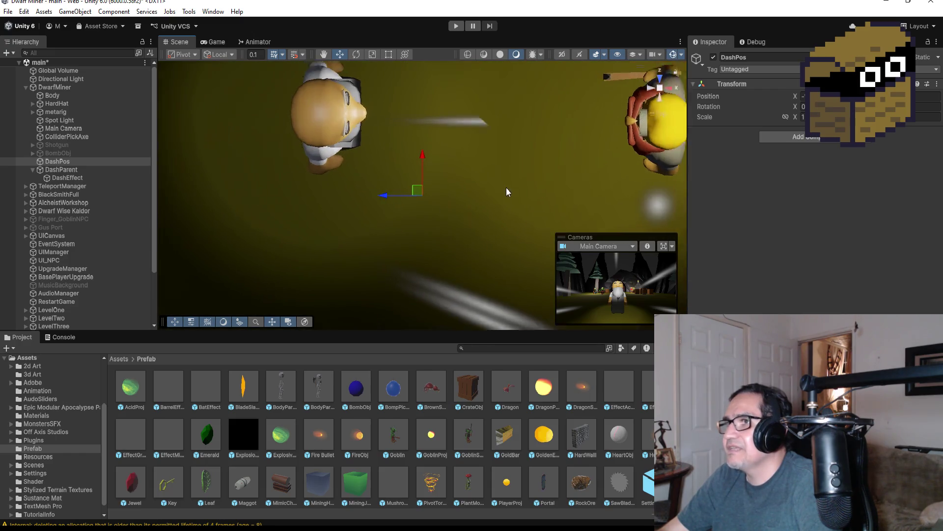
left_click_drag(424, 161, 419, 127)
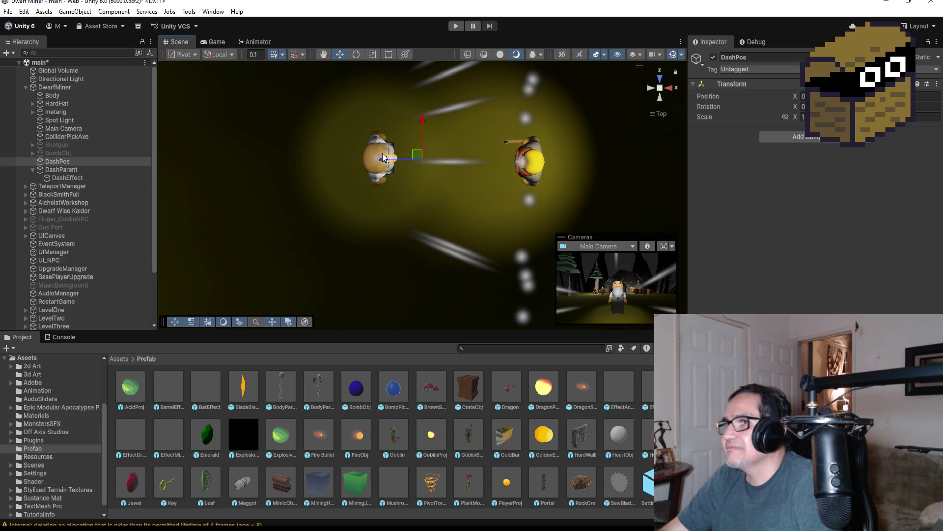
left_click_drag(379, 162, 345, 158)
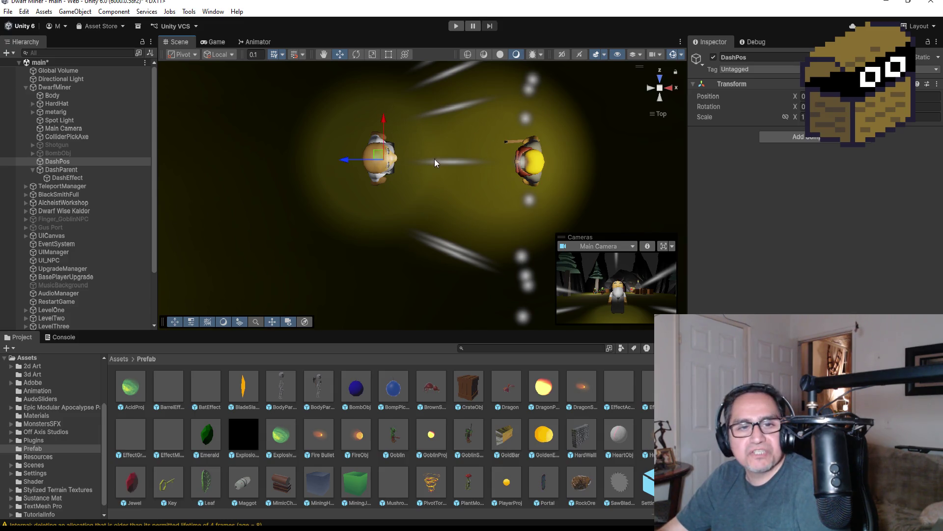
mouse_move(498, 196)
left_mouse_down()
mouse_move(499, 91)
mouse_move(465, 167)
mouse_move(423, 130)
mouse_move(418, 107)
mouse_move(540, 118)
mouse_move(642, 105)
left_mouse_up()
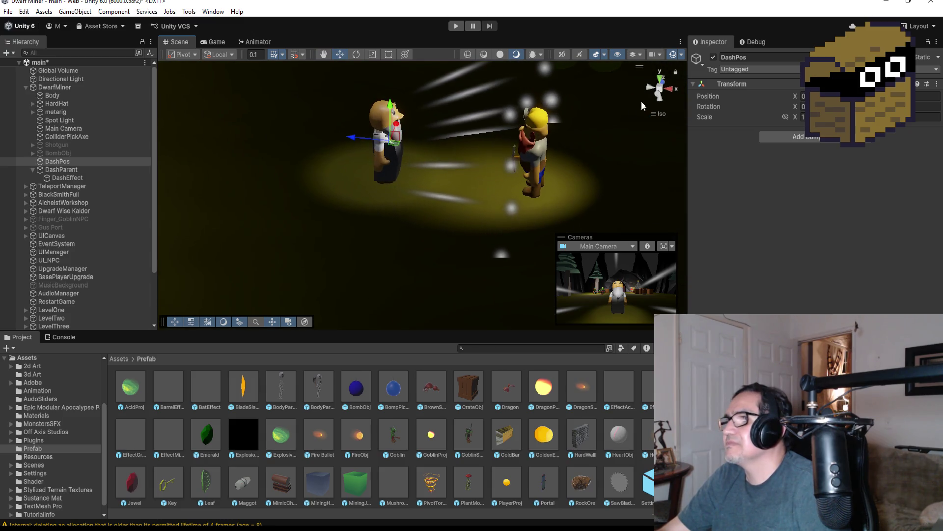
- Uncheck Looping on DashEffect's Particle System so the dash plays once, then reselect DashParent
left_click(661, 79)
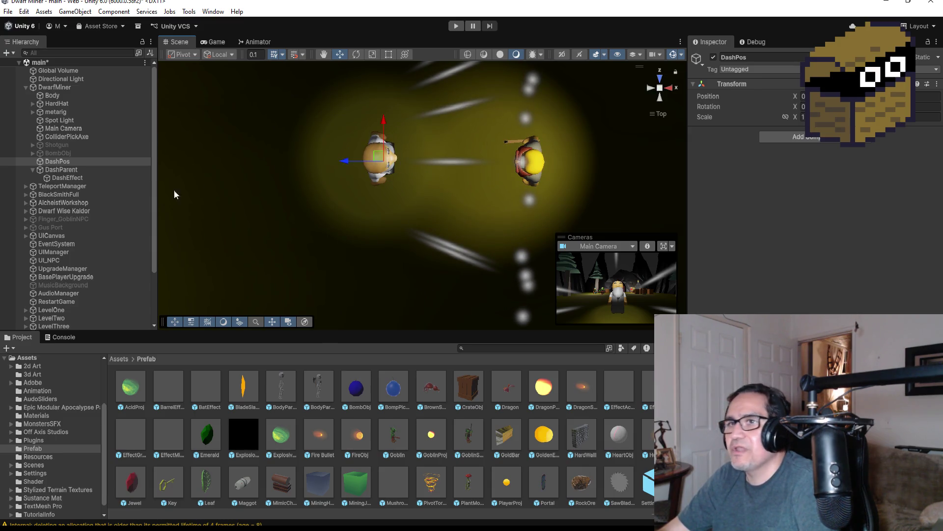
left_click(39, 170)
left_click(33, 170)
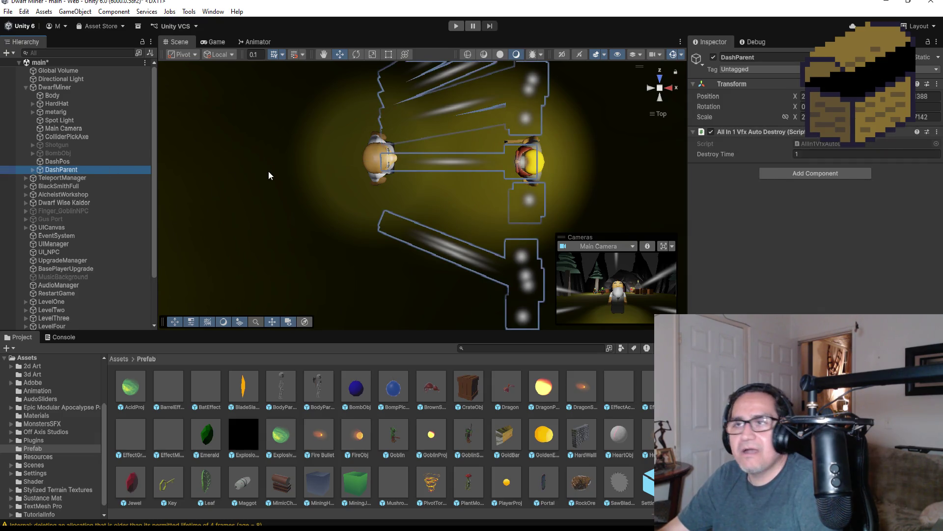
left_click(714, 57)
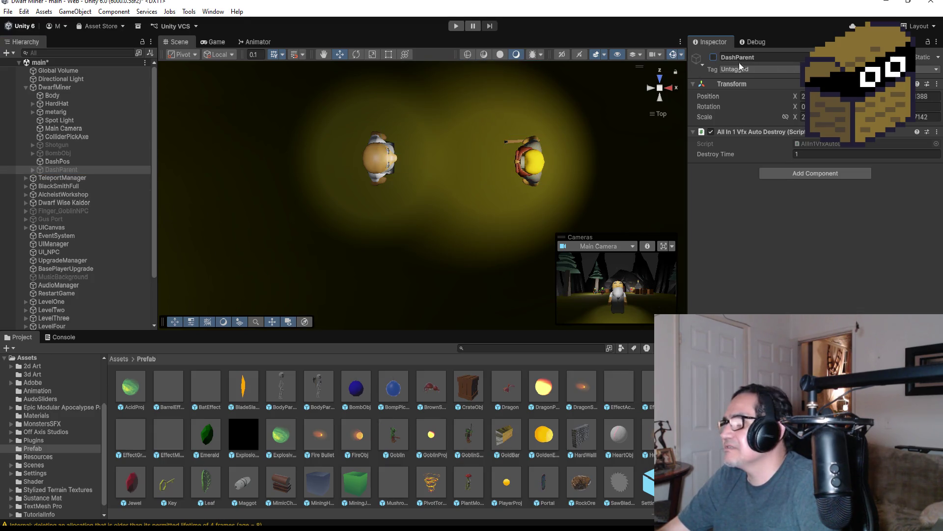
left_click(33, 169)
left_click(62, 177)
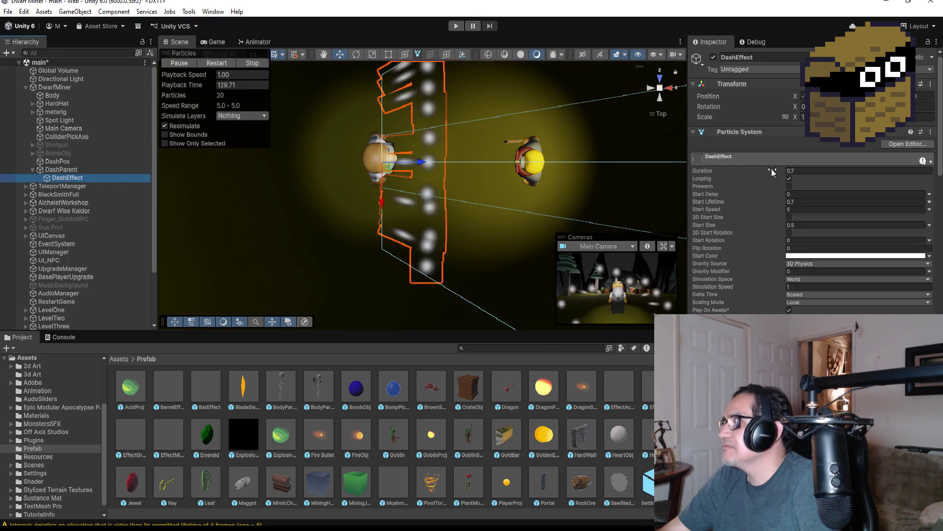
left_click(789, 179)
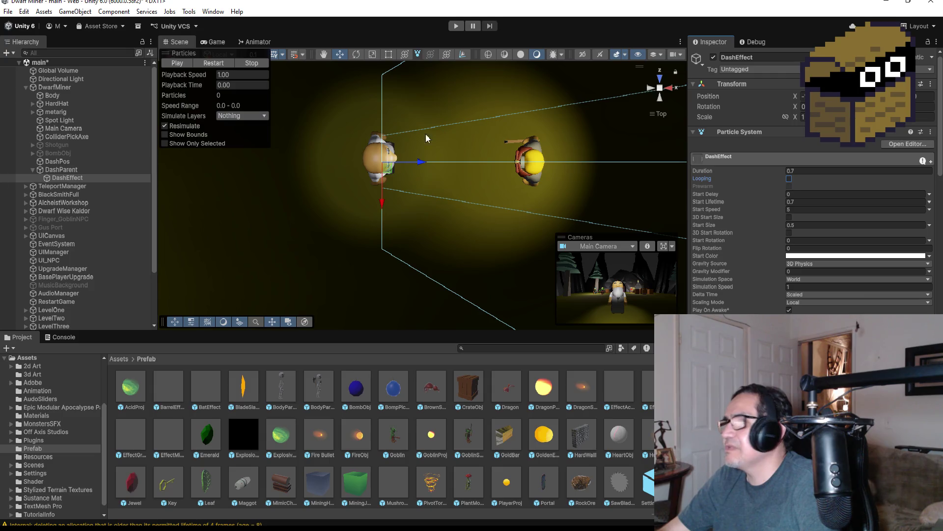
left_click(33, 170)
left_click(60, 169)
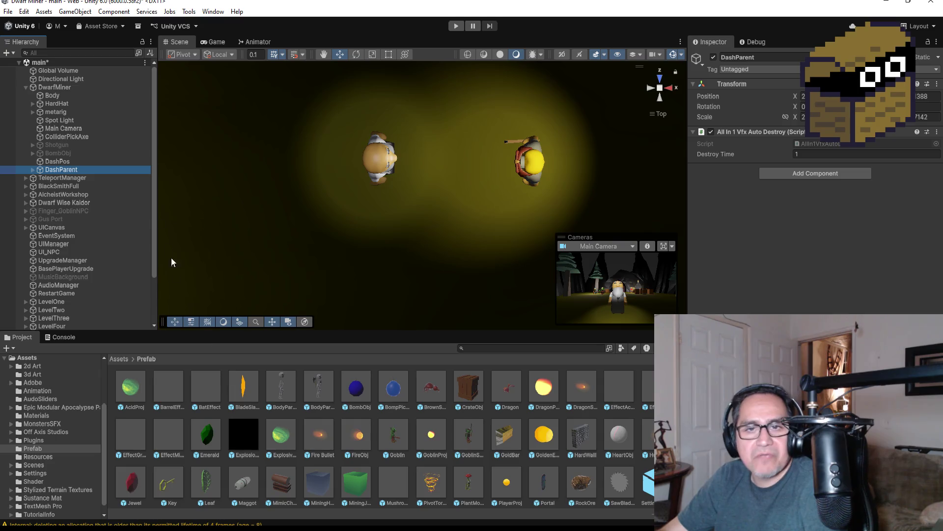
- Save DashParent as a prefab in the Prefab folder, unpack the scene copy completely and deactivate it
mouse_move(72, 173)
left_mouse_down()
mouse_move(158, 258)
mouse_move(223, 414)
mouse_move(242, 407)
left_mouse_up()
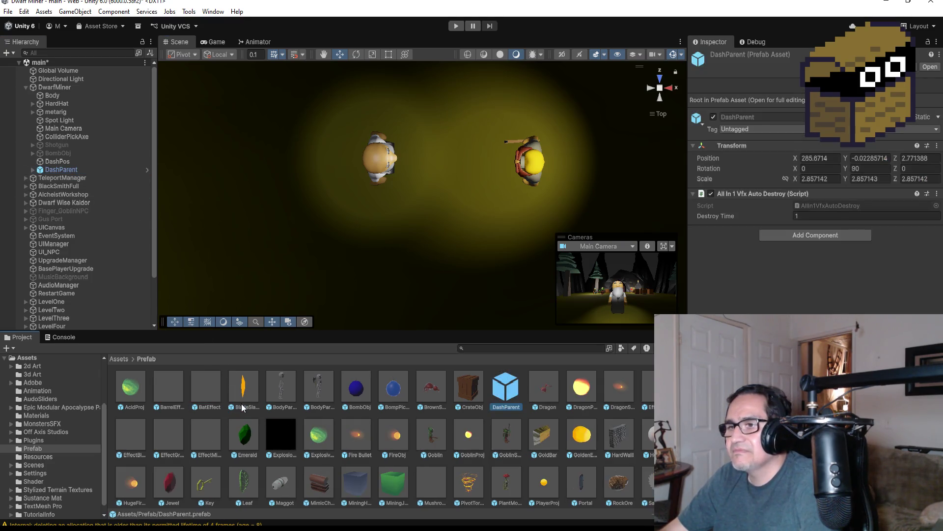
right_click(59, 171)
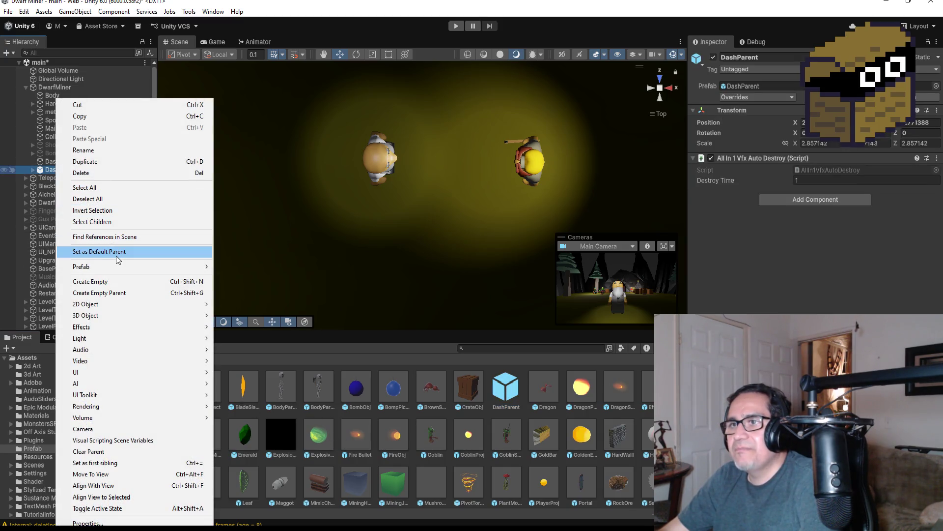
mouse_move(134, 267)
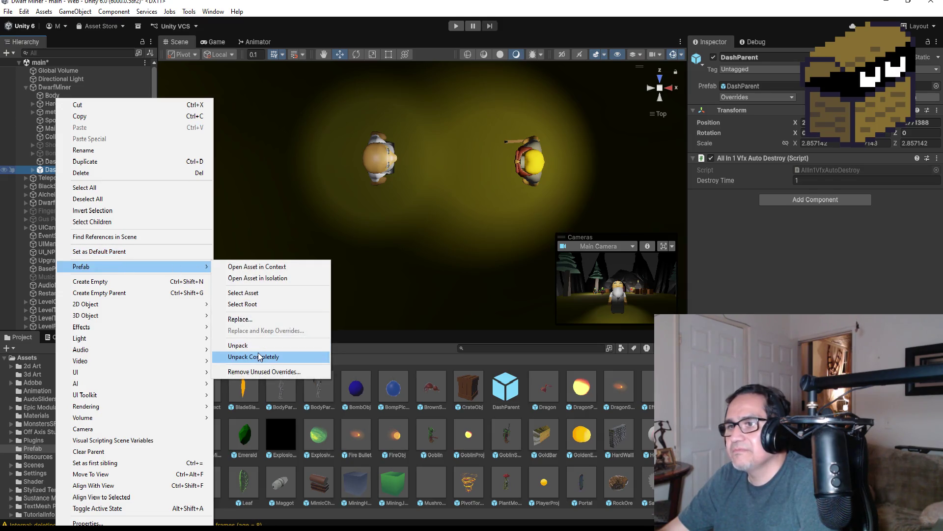
left_click(266, 357)
left_click(714, 57)
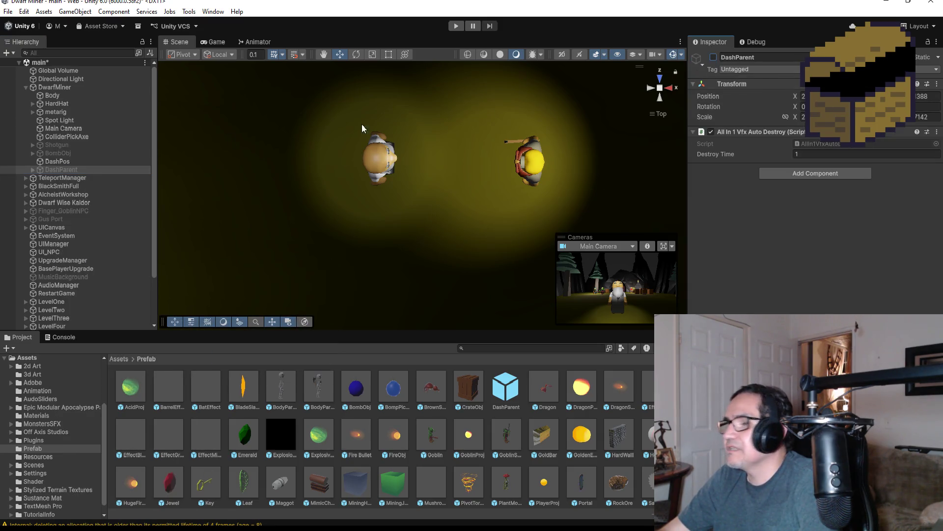
- Select DwarfMiner to view its Player Attack component, then switch to PlayerAttack.cs
left_click(58, 162)
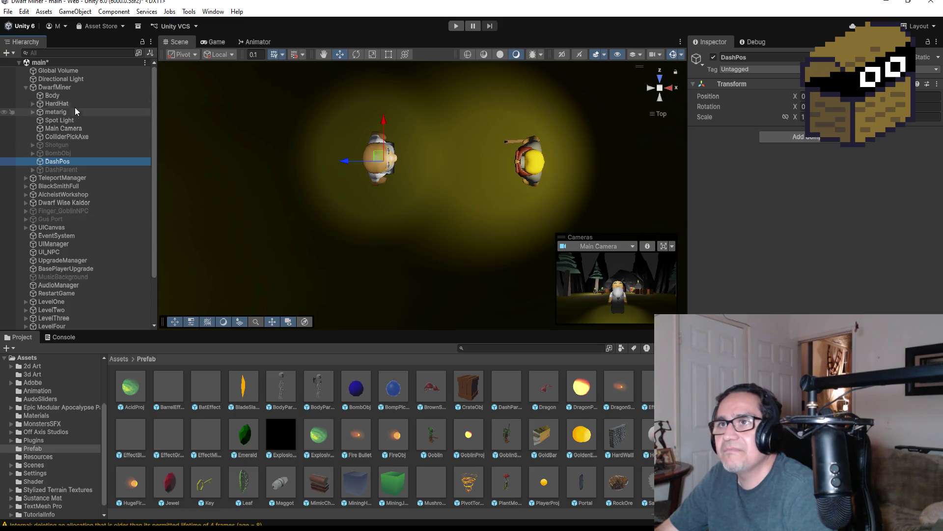
left_click(76, 87)
scroll(811, 197, "down", 15)
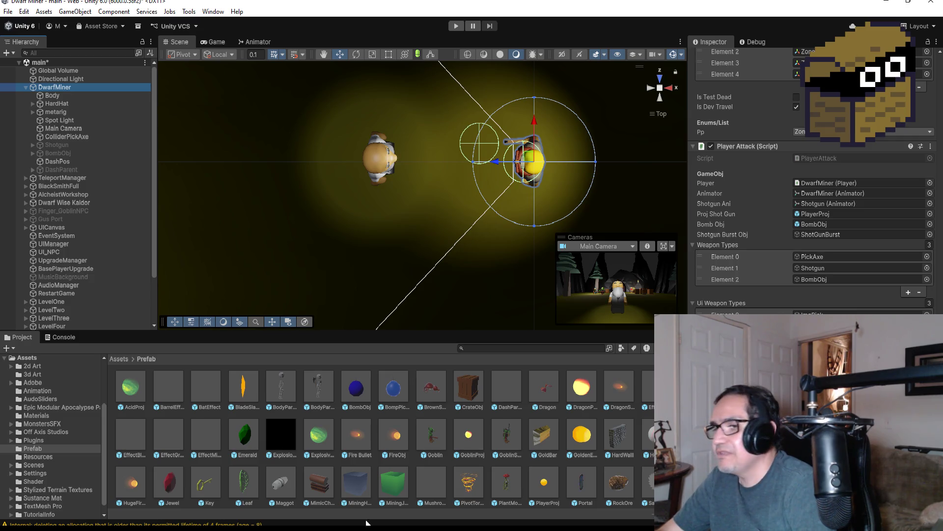
mouse_move(229, 528)
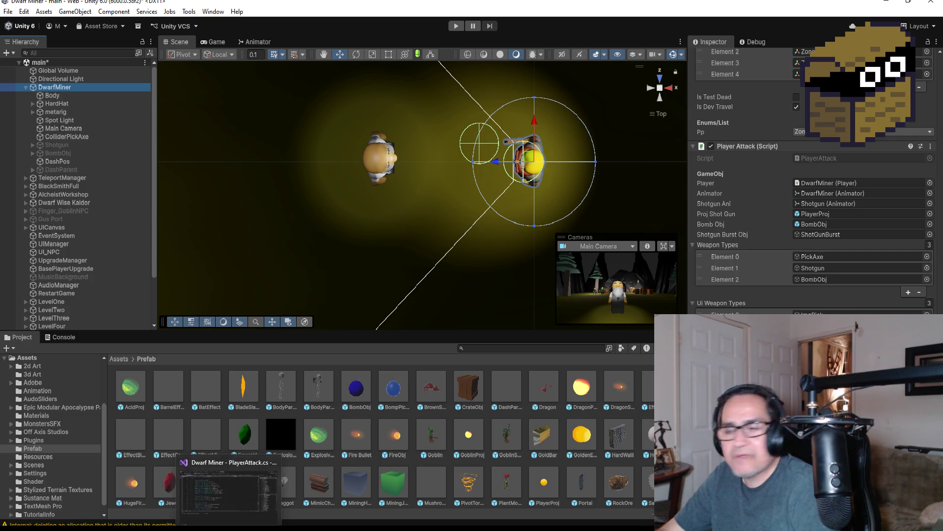
left_click(229, 489)
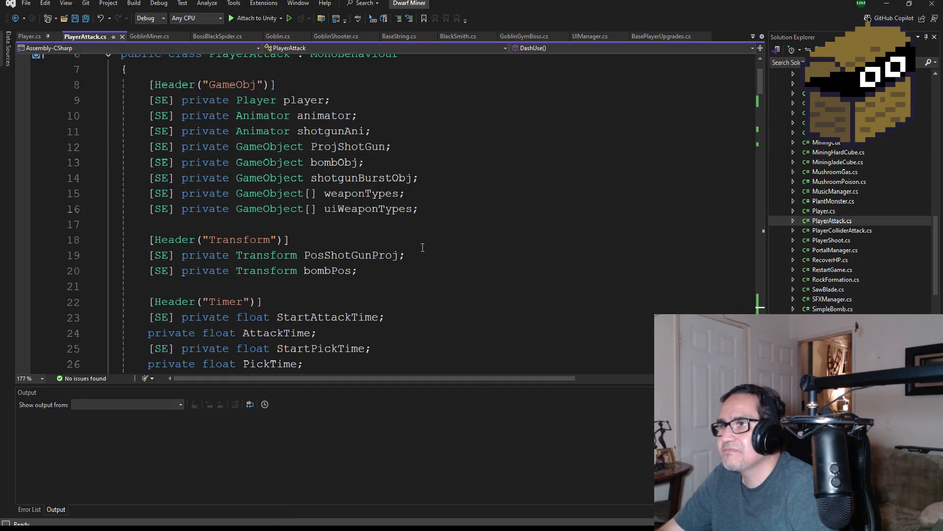
- Save PlayerAttack.cs and scroll down to the dash branch of DashUse
scroll(417, 250, "down", 3)
scroll(411, 258, "up", 4)
scroll(393, 268, "down", 5)
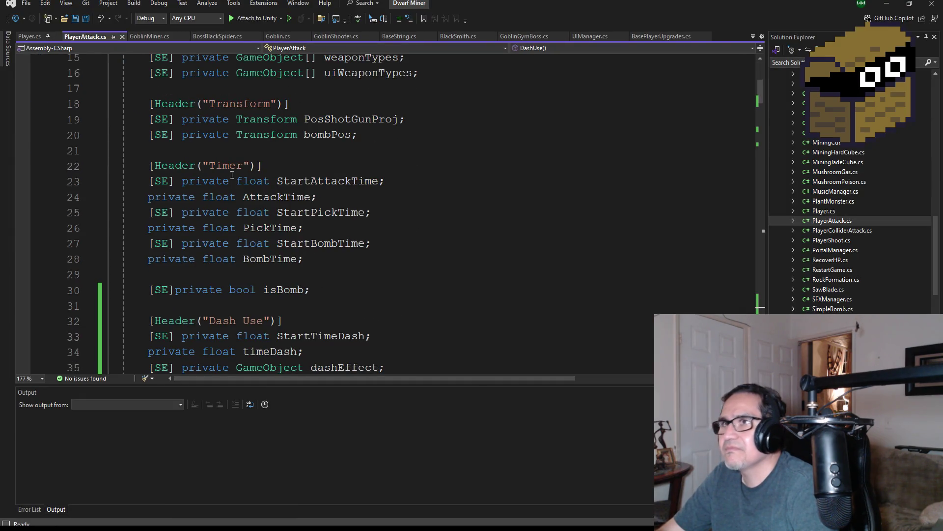
key("ctrl+s")
scroll(292, 271, "down", 1)
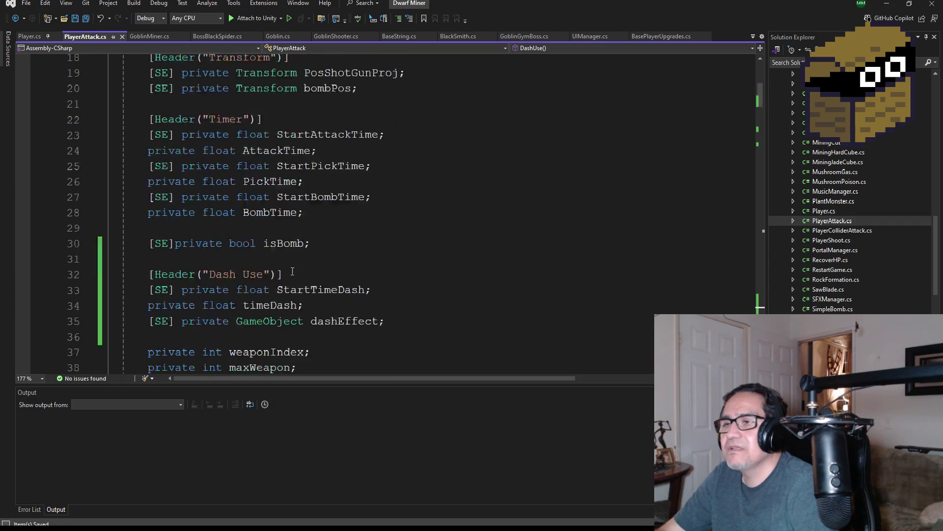
scroll(295, 263, "down", 20)
scroll(298, 255, "down", 16)
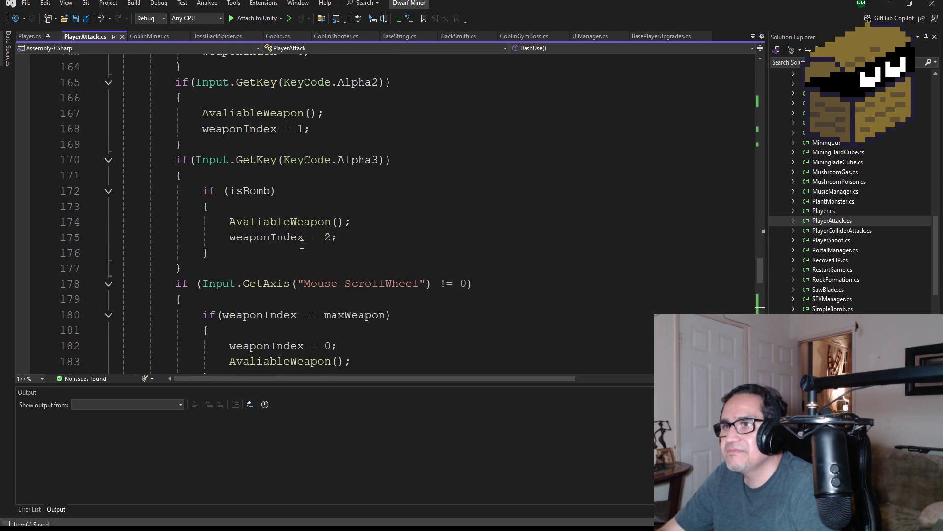
scroll(302, 245, "down", 9)
scroll(306, 264, "down", 1)
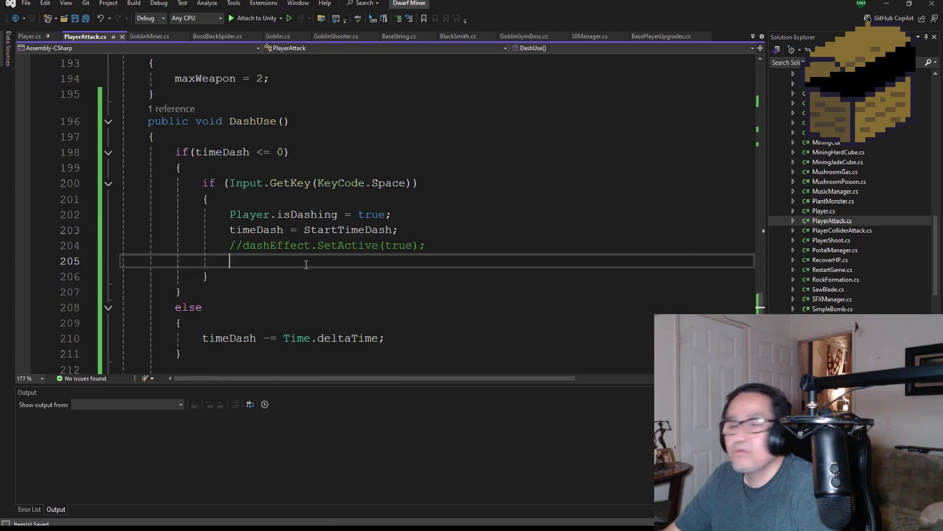
- Begin an Instantiate(dashEffect, call on line 205, then scroll up to the field declarations
type("Ins")
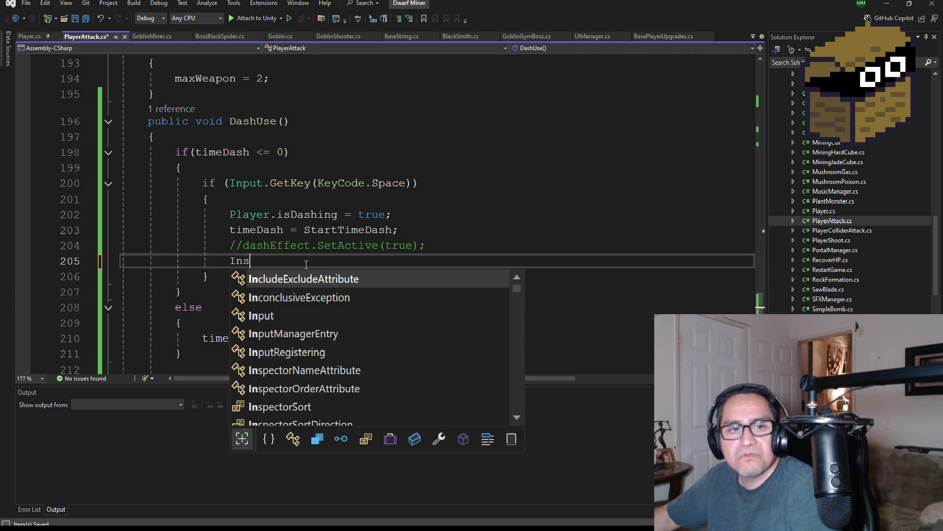
type("ta")
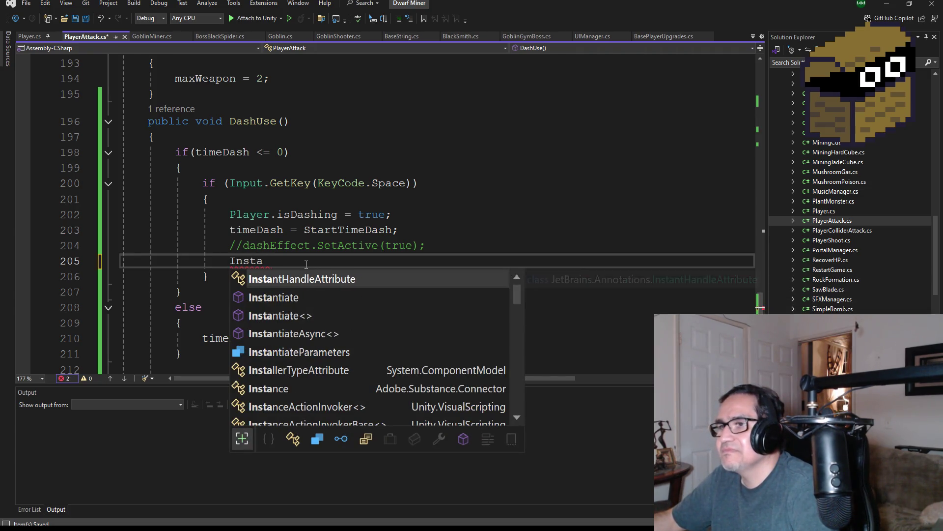
key("Down")
key("Tab")
type("(")
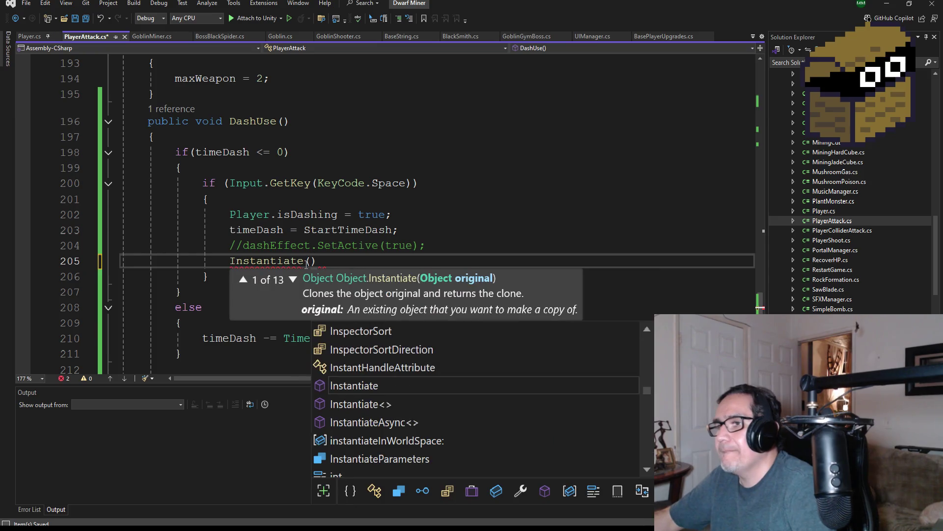
type("dashEffect.")
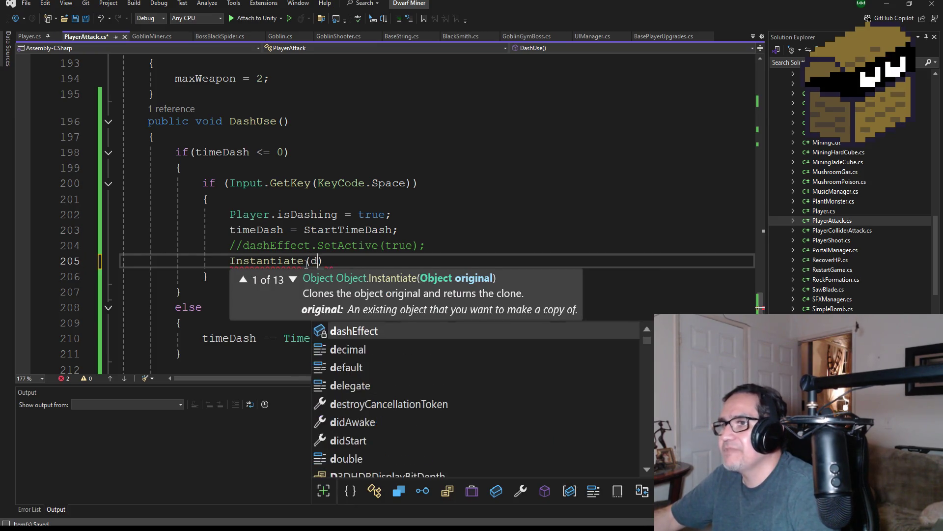
key("BackSpace")
type(", transform")
key("BackSpace")
key("BackSpace")
key("BackSpace")
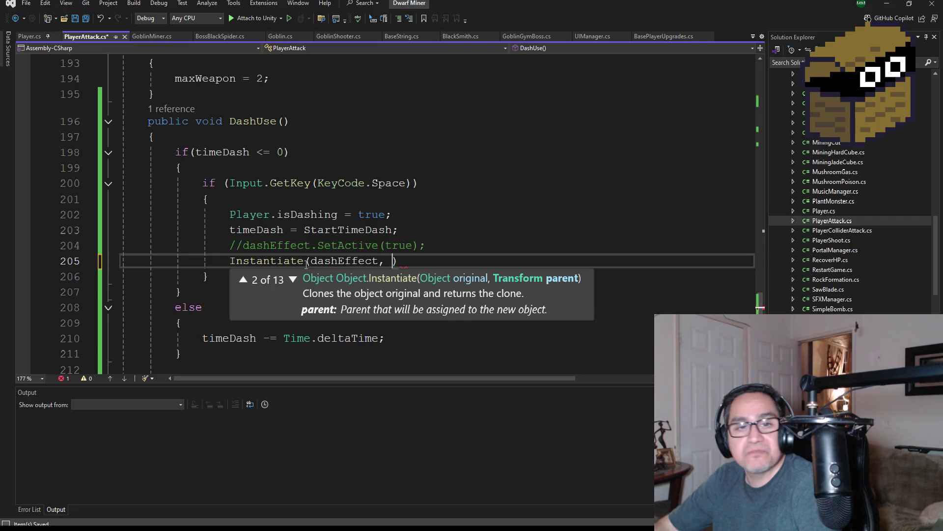
left_click(362, 149)
scroll(367, 167, "up", 4)
scroll(367, 167, "up", 20)
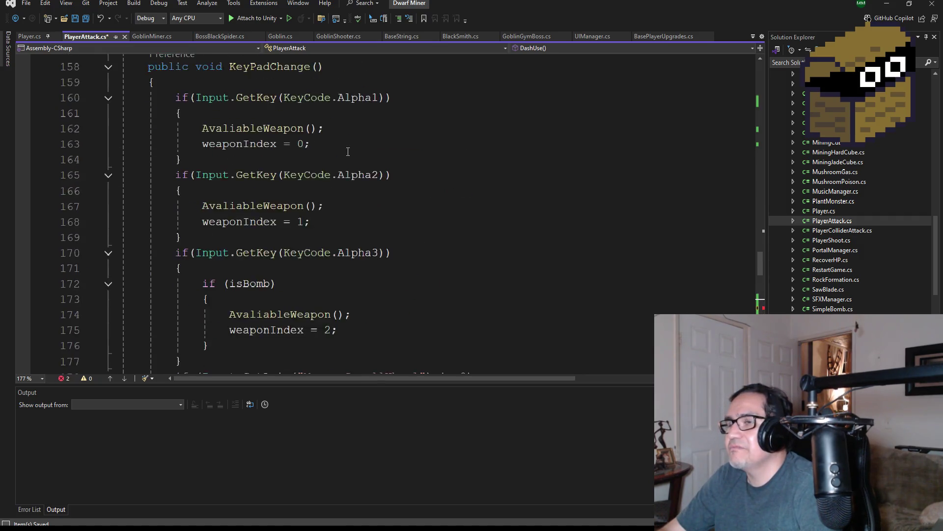
scroll(313, 175, "up", 20)
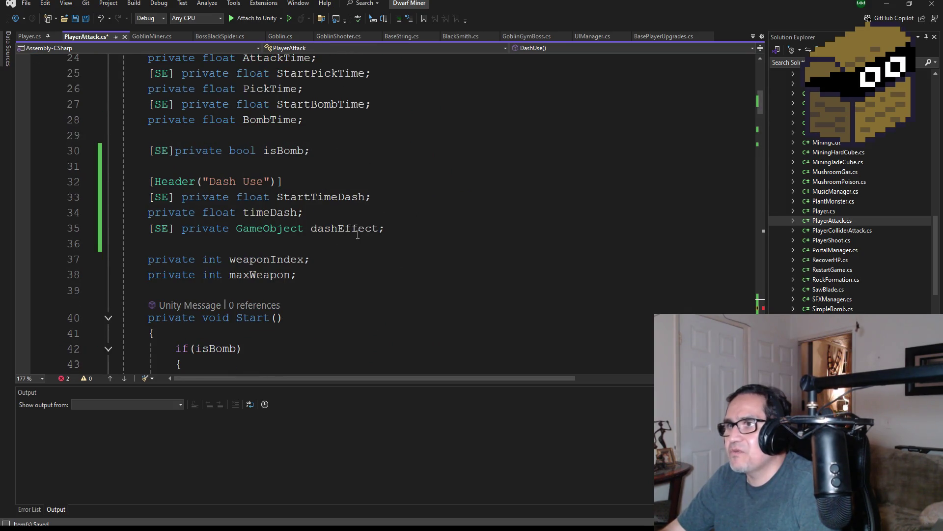
- Add '[SE] private Transform dashPos;' below the dashEffect field and save with Ctrl+S
left_click(405, 229)
key("Return")
type("[p")
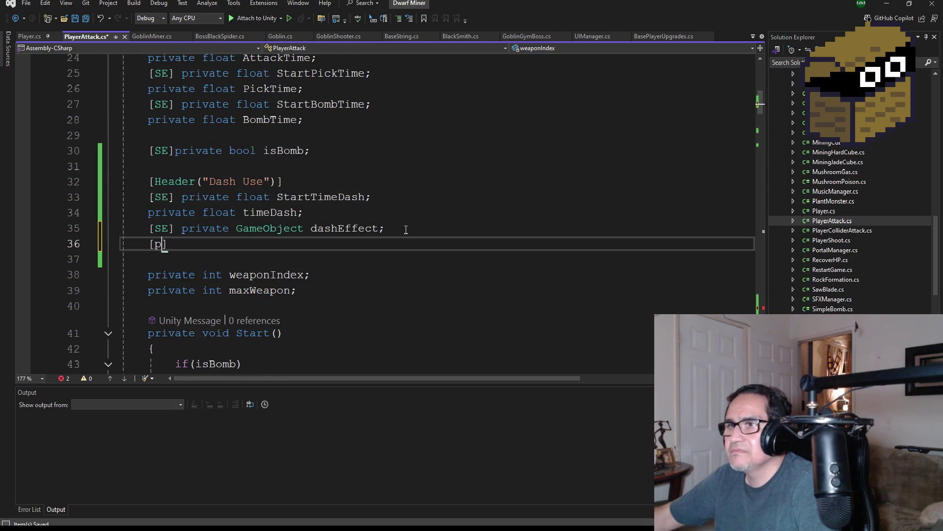
key("BackSpace")
type("SE]")
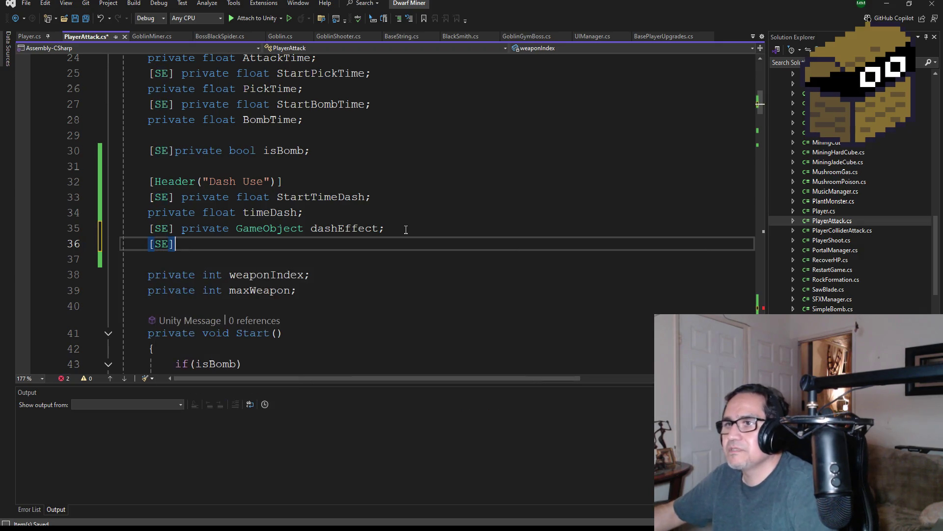
type(" oru")
key("BackSpace")
key("BackSpace")
key("BackSpace")
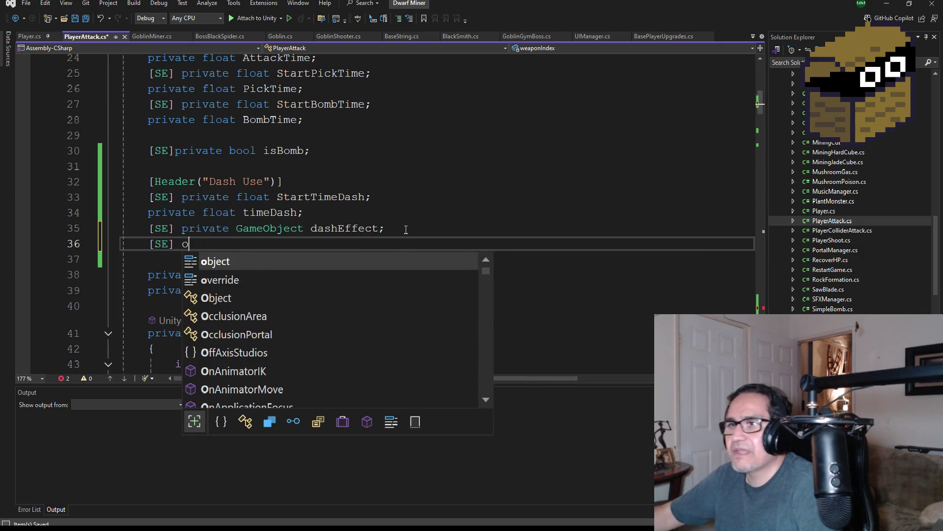
type("private ")
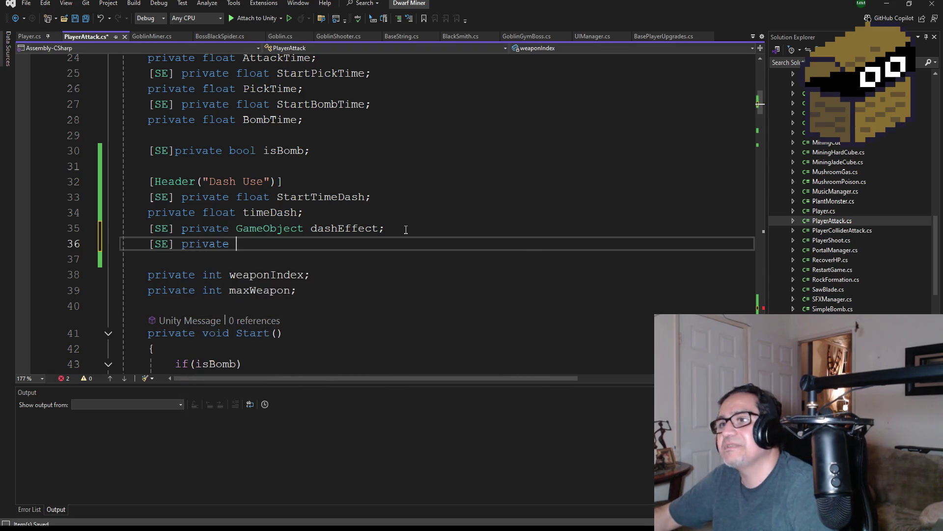
type("Tran")
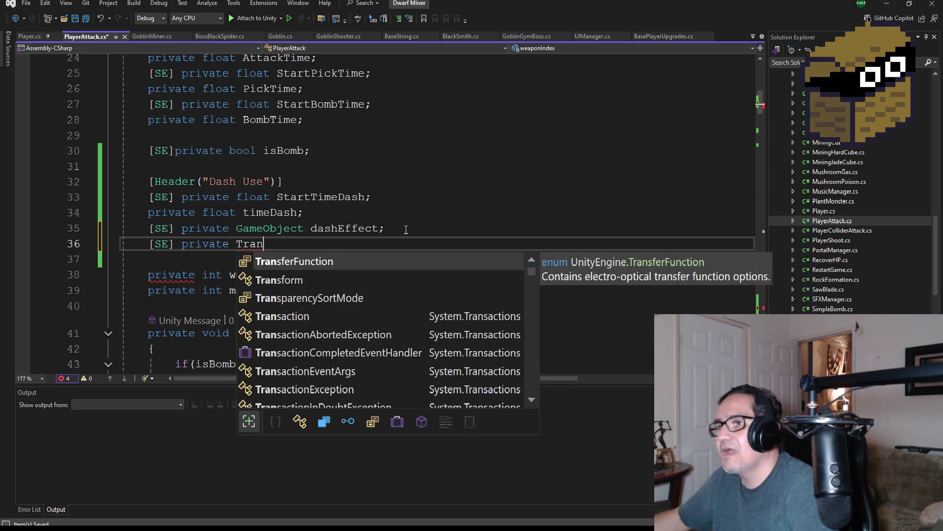
key("Down")
key("Tab")
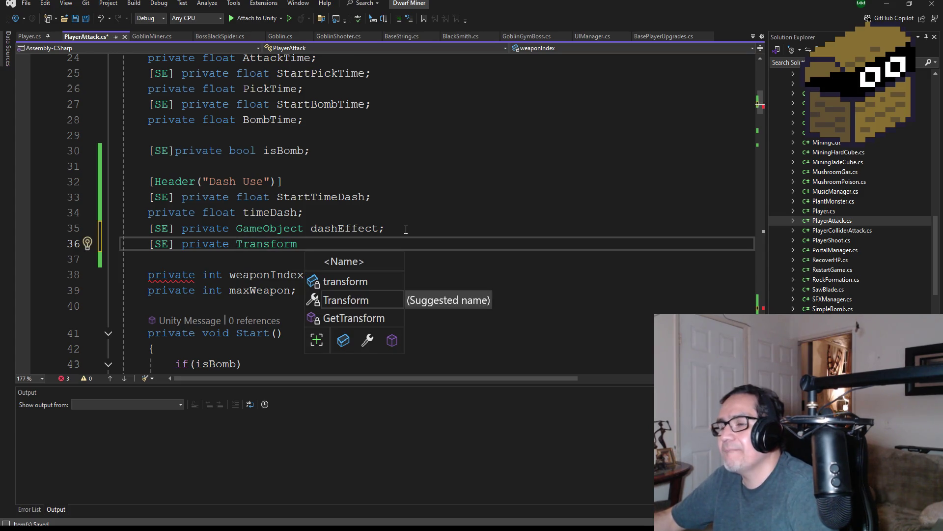
type("po")
key("BackSpace")
key("BackSpace")
type("d")
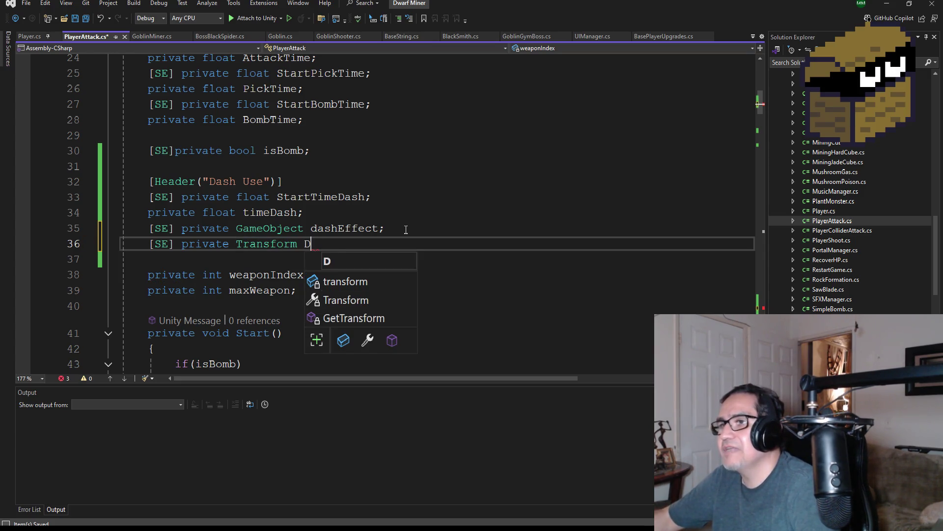
type("ashPos;")
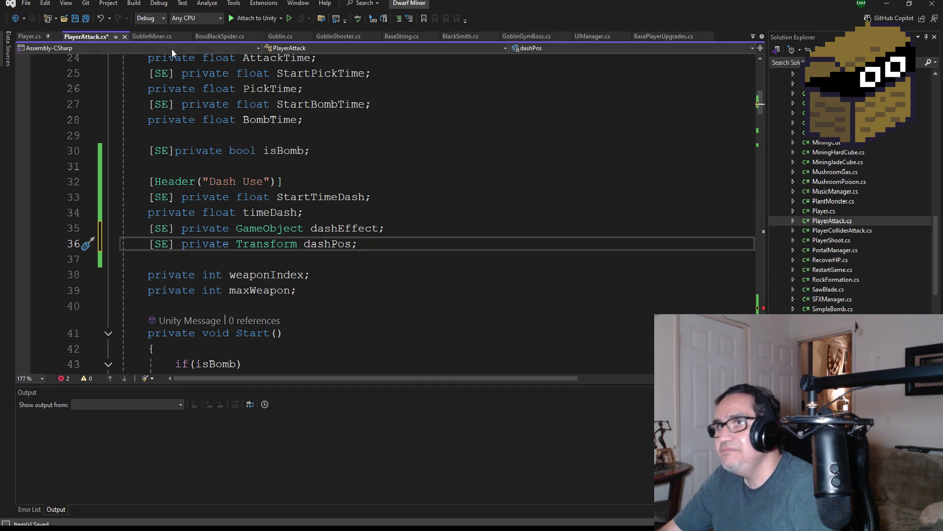
key("ctrl+s")
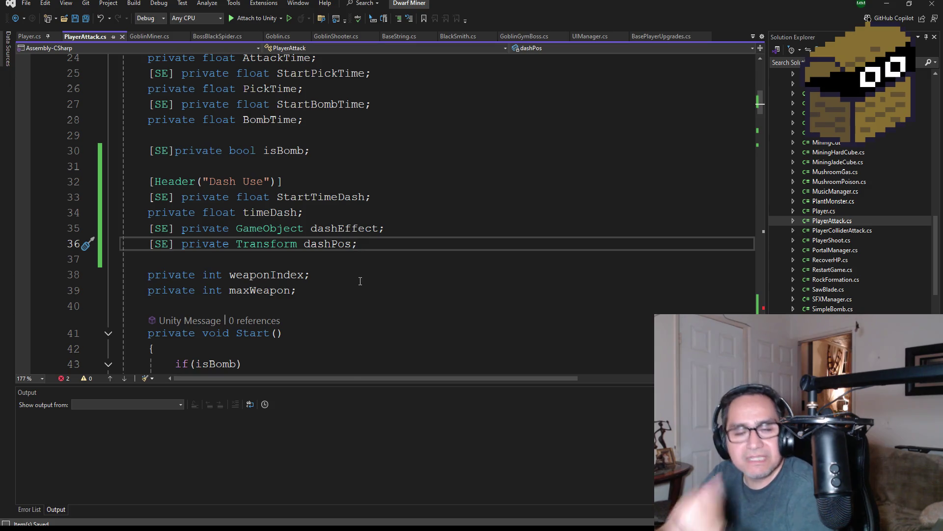
scroll(377, 250, "down", 4)
scroll(366, 260, "up", 4)
scroll(186, 155, "up", 4)
scroll(186, 154, "down", 4)
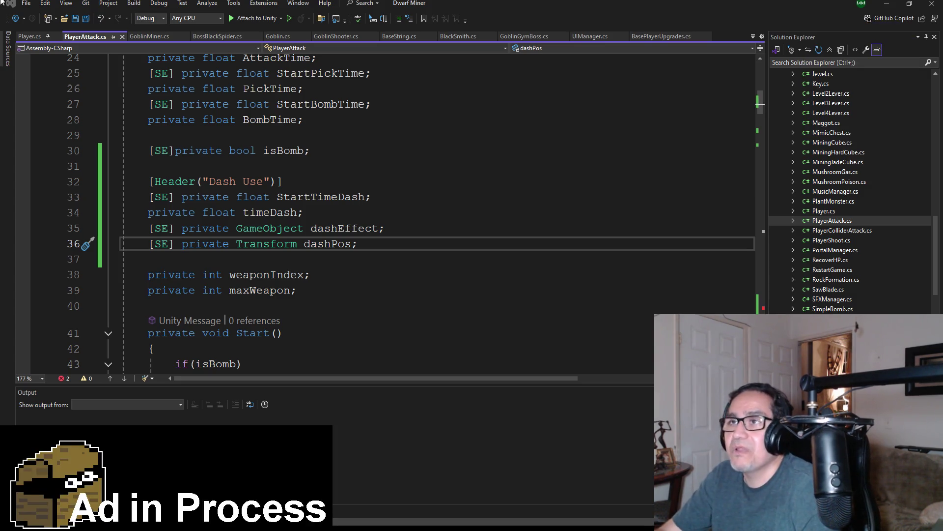
left_click(76, 18)
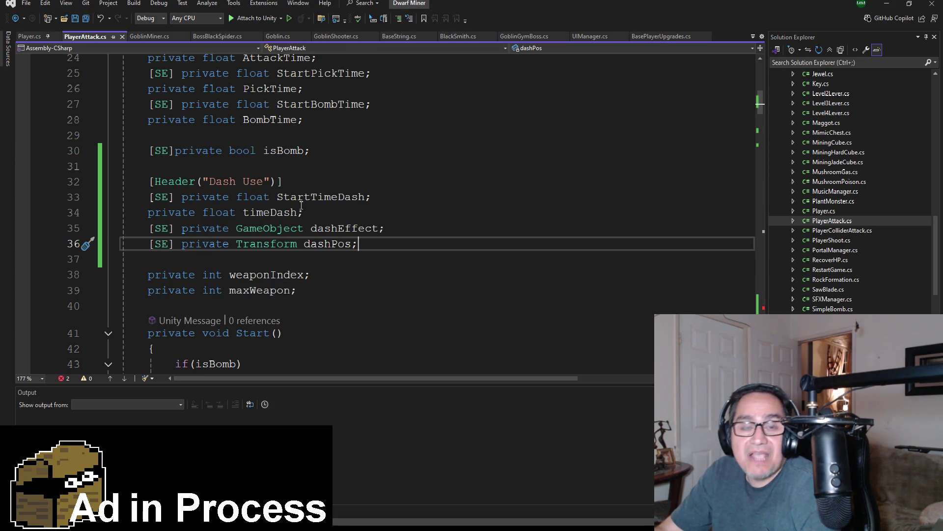
scroll(287, 209, "down", 5)
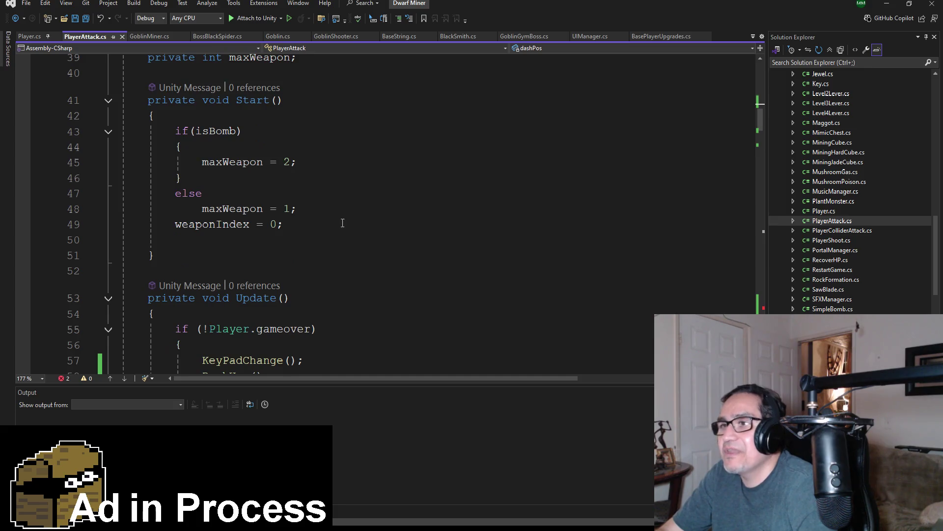
scroll(415, 256, "up", 2)
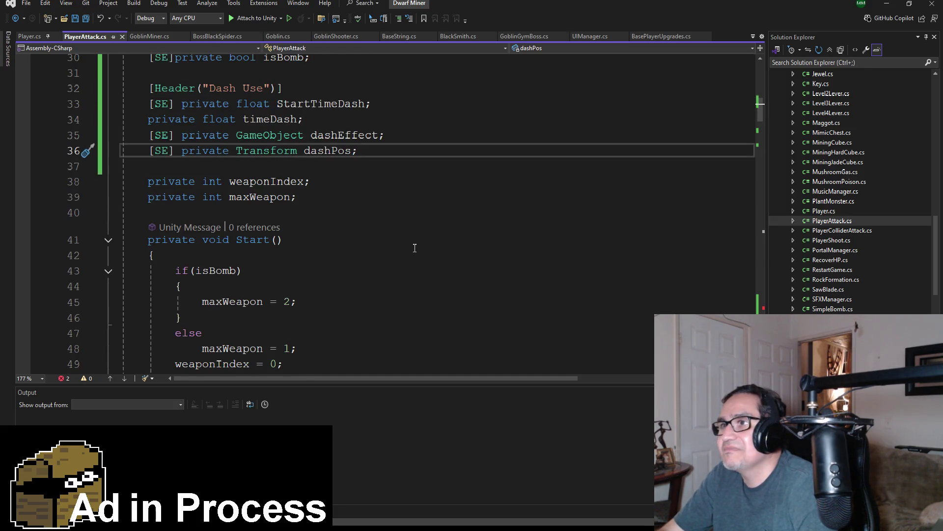
scroll(389, 268, "down", 9)
scroll(389, 269, "down", 20)
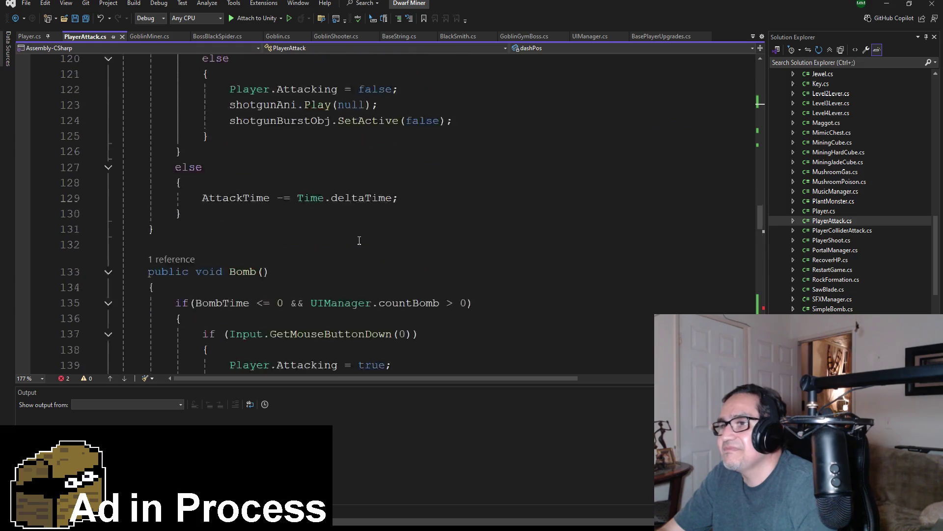
scroll(365, 255, "down", 7)
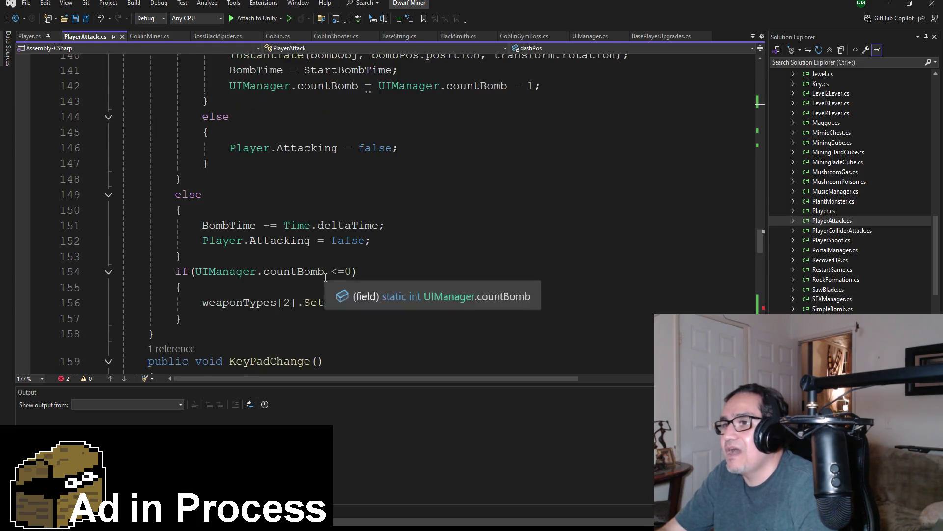
scroll(332, 279, "down", 15)
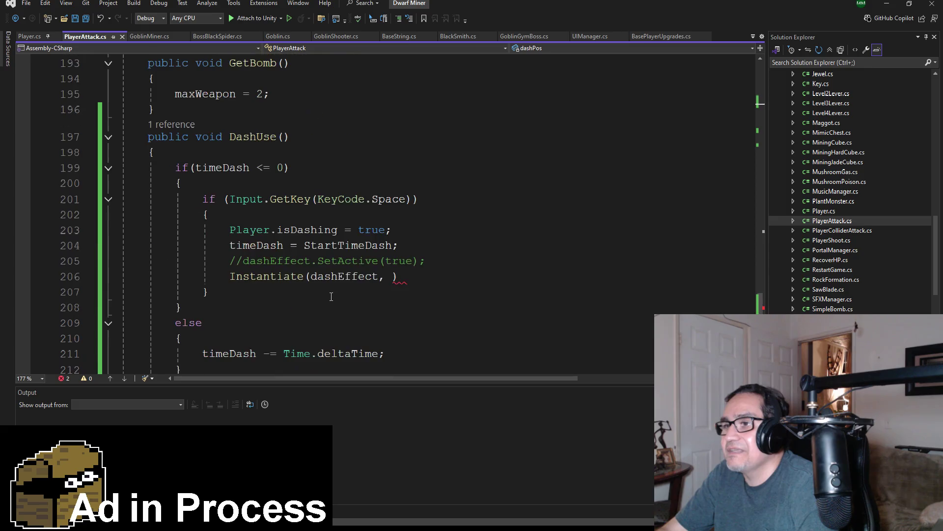
- Finish the call as Instantiate(dashEffect, dashPos.transform); and save PlayerAttack.cs
left_click(389, 278)
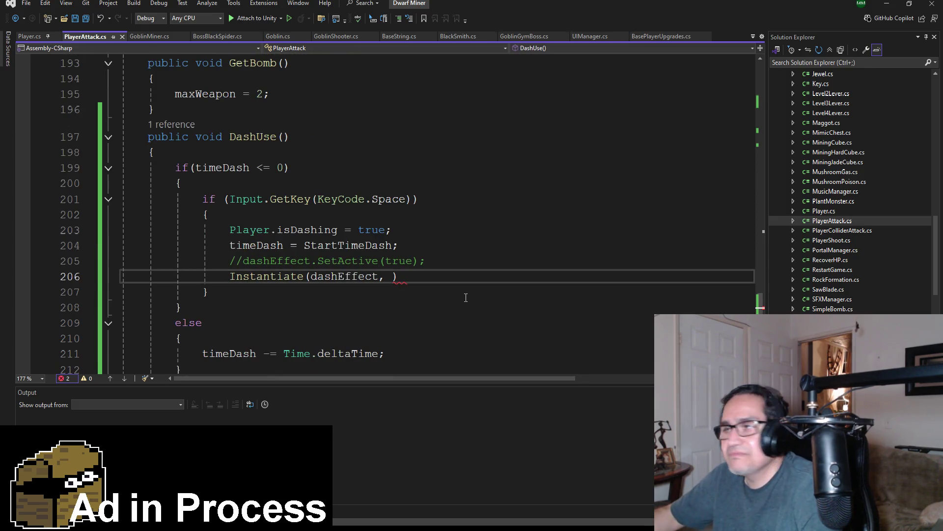
type("po")
key("BackSpace")
key("BackSpace")
type("dash")
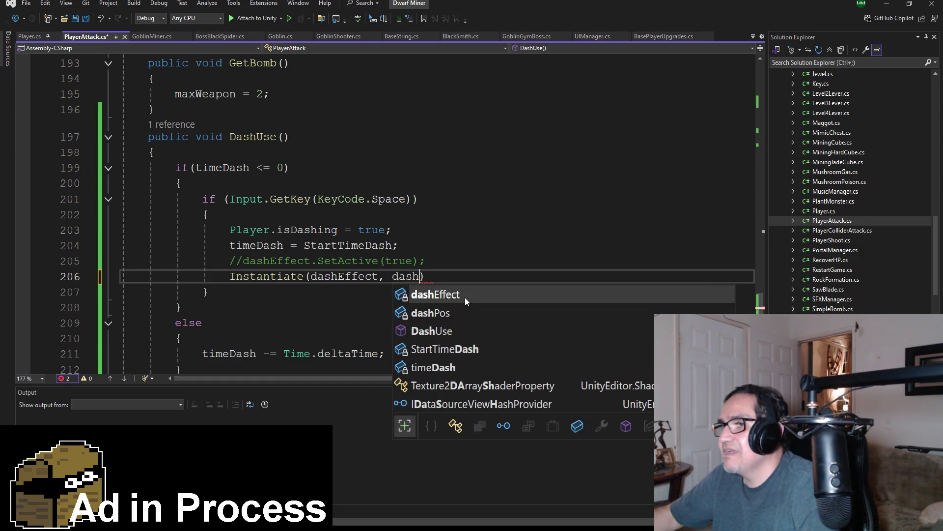
type("Pos.tr")
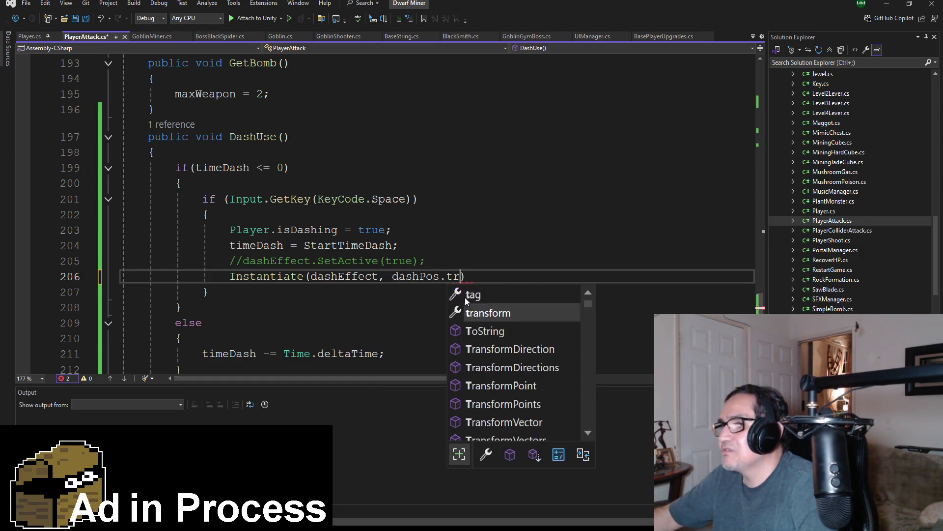
key("Tab")
type(", tr")
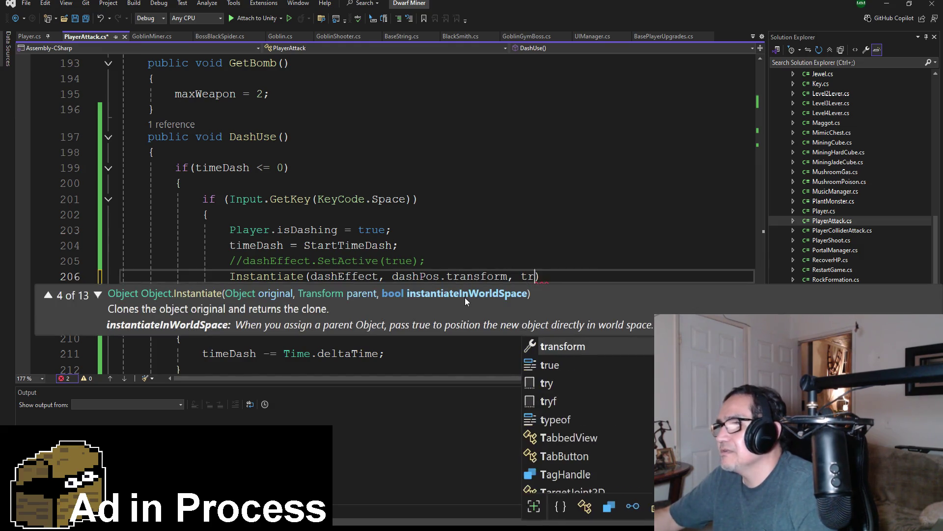
key("BackSpace")
key("BackSpace")
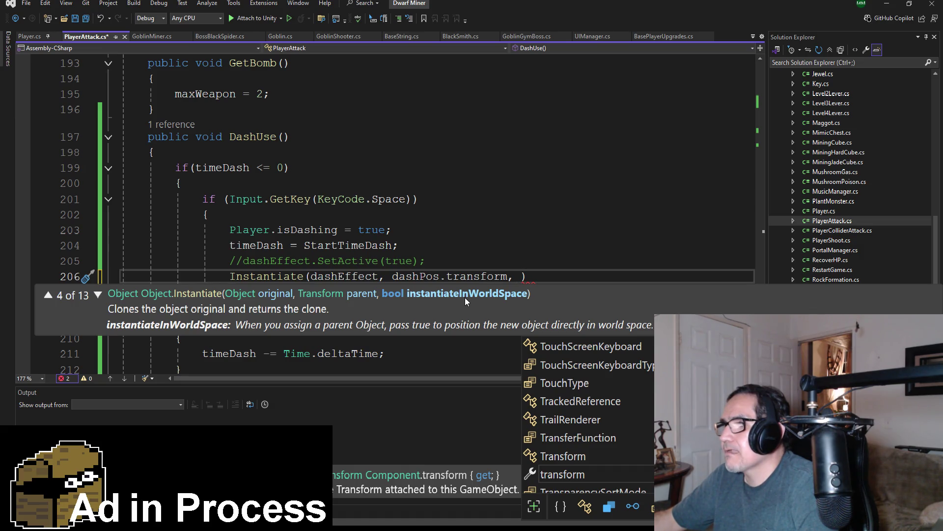
key("BackSpace")
key("BackSpace")
key("End")
type(";")
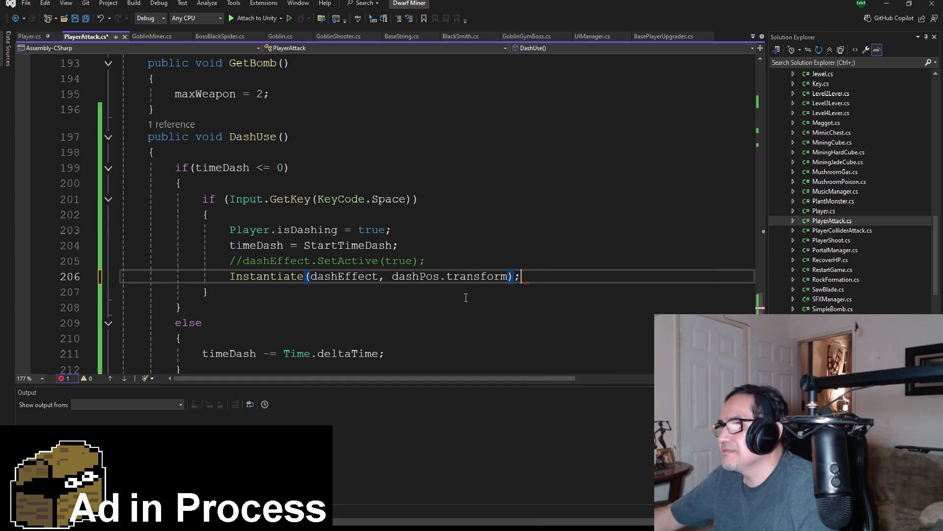
left_click(85, 18)
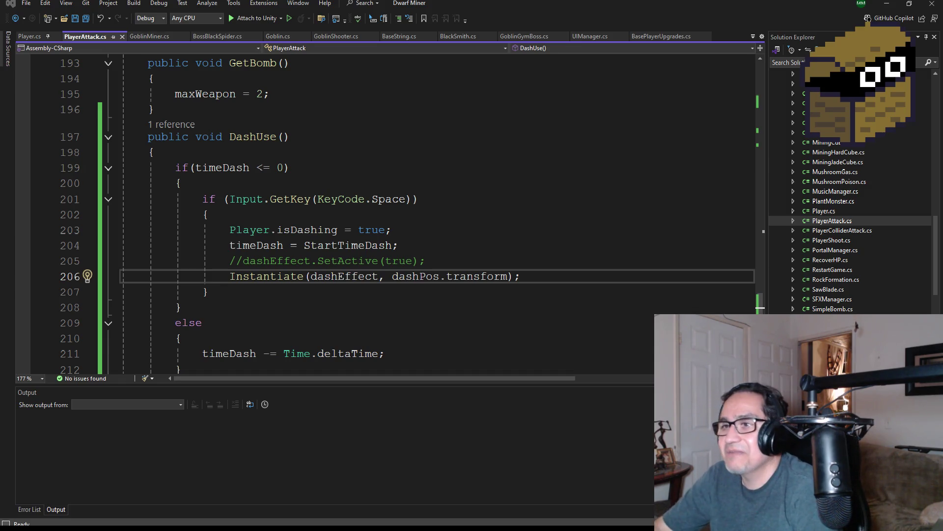
- Save all changes to PlayerAttack.cs and minimize Visual Studio to bring Unity back
left_click(85, 18)
scroll(373, 251, "down", 1)
scroll(400, 261, "up", 1)
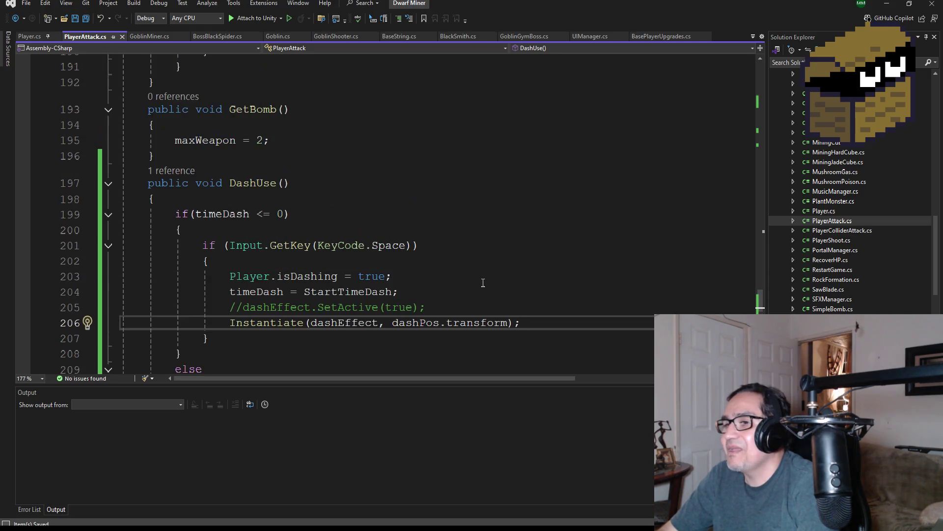
scroll(483, 280, "down", 1)
left_click(896, 7)
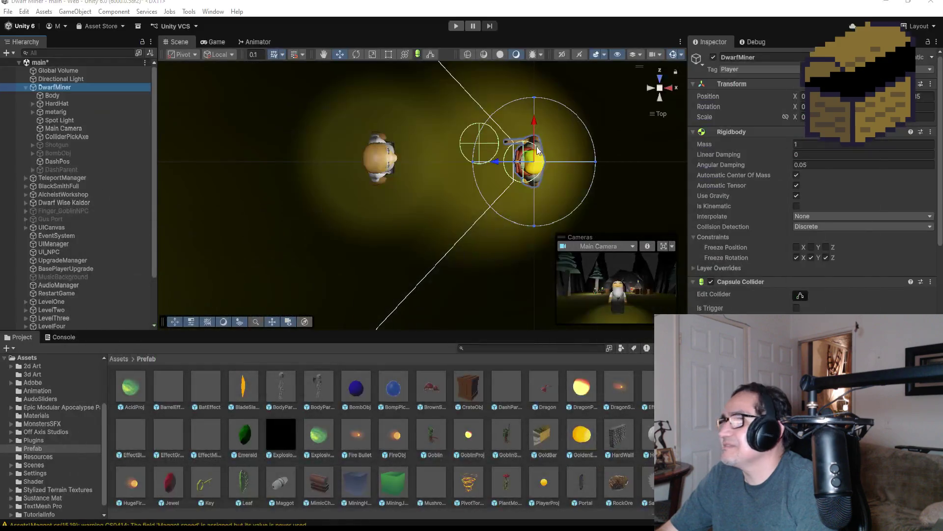
- Collapse DwarfMiner's child objects in the Hierarchy
scroll(565, 217, "down", 3)
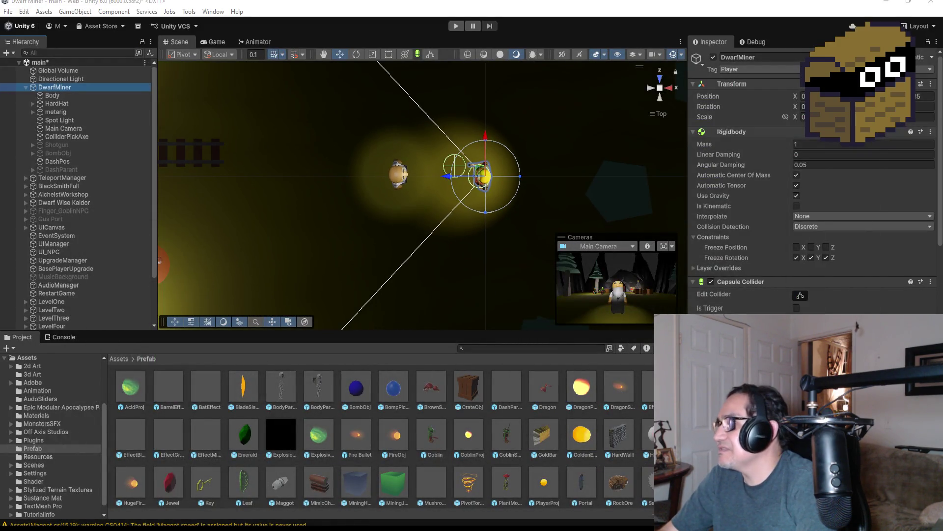
scroll(810, 197, "down", 5)
scroll(814, 182, "down", 10)
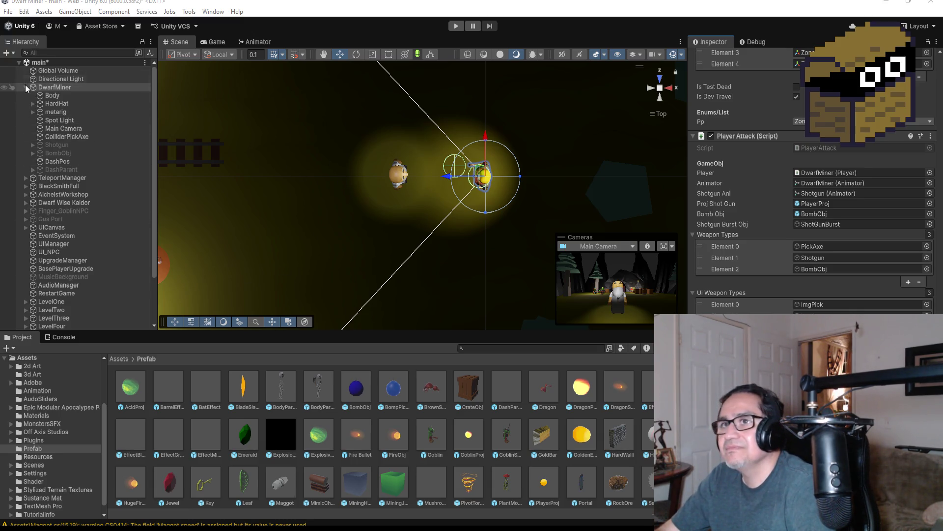
left_click(25, 88)
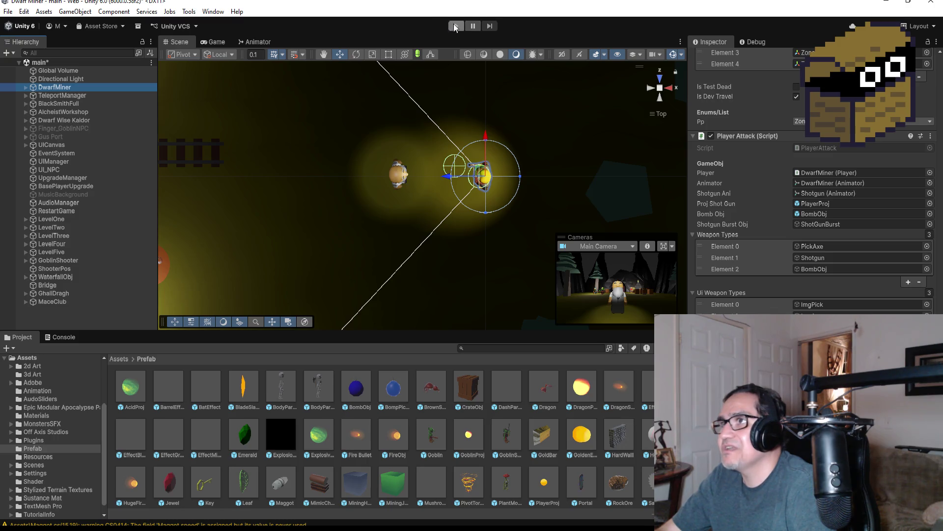
- Start play mode, dismiss the settings screen, and walk the corridor swinging the pickaxe
left_click(456, 26)
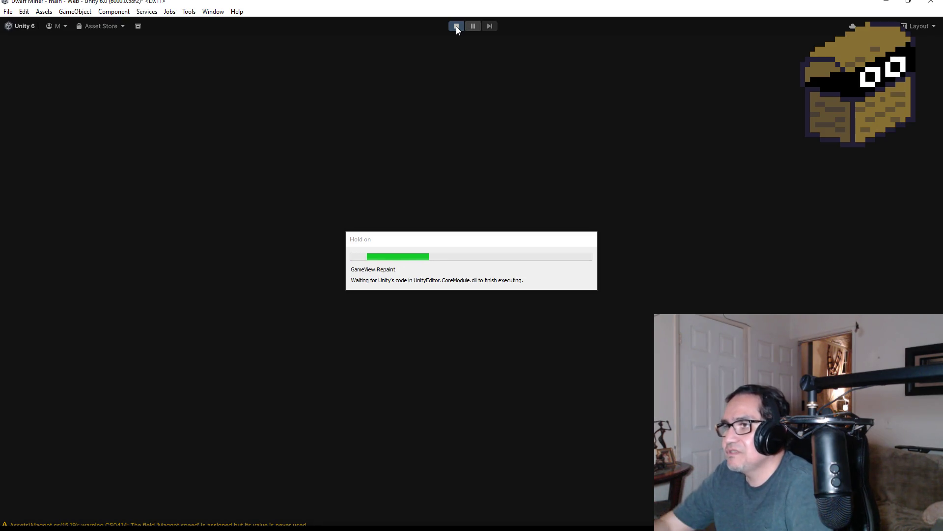
key("Escape")
key("w")
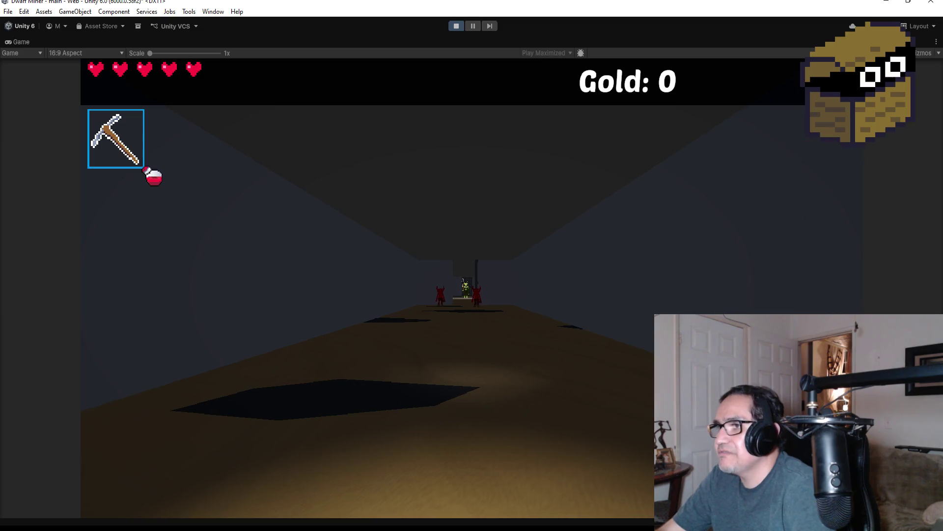
key("w")
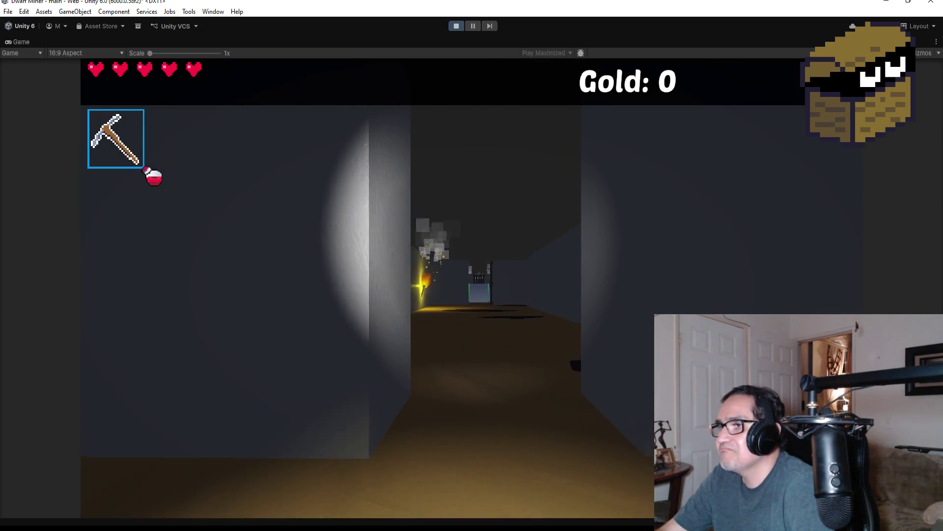
key("w")
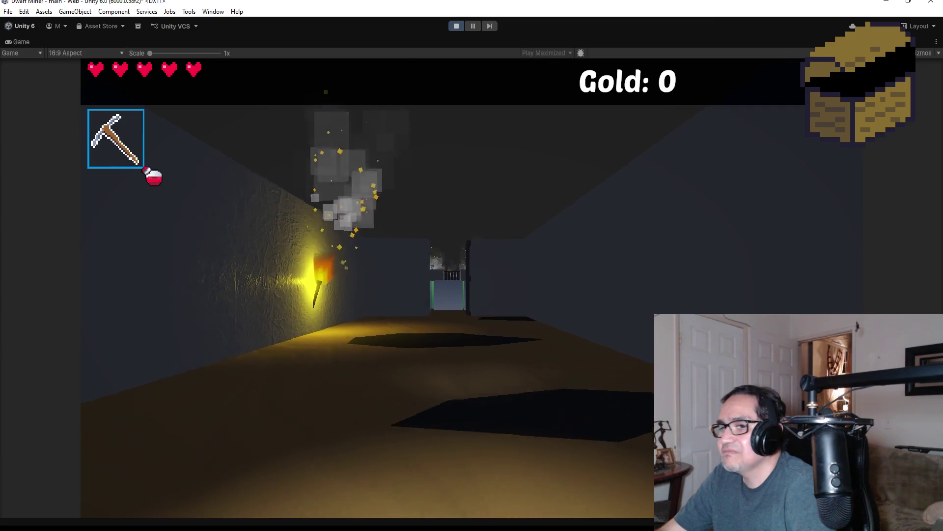
left_click(442, 288)
key("w")
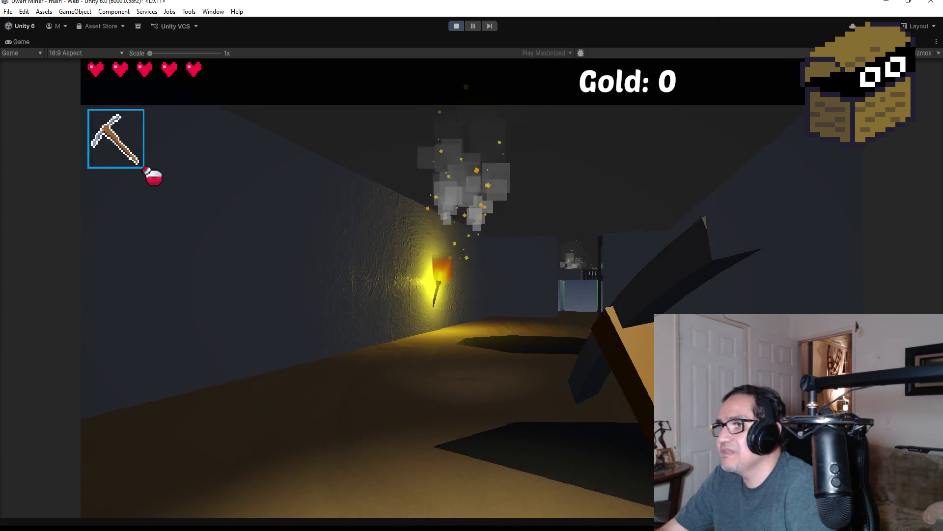
key("w")
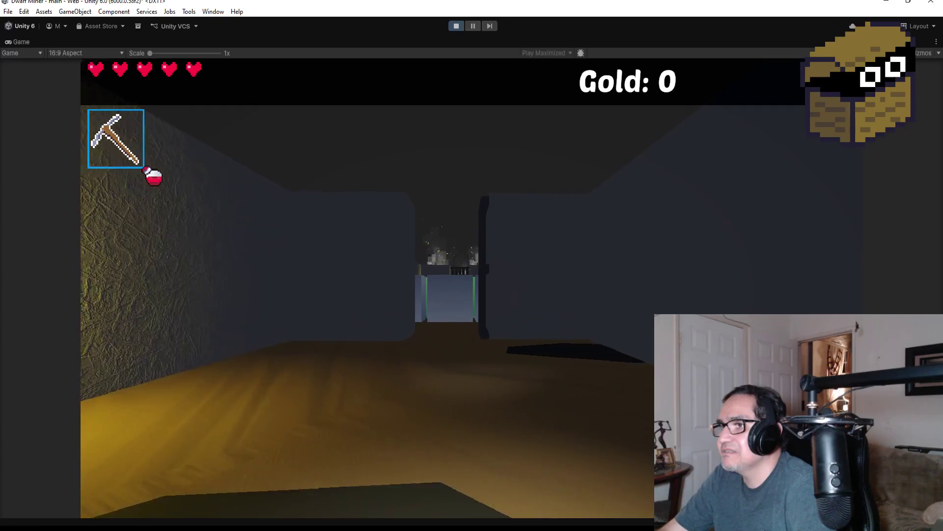
- Keep swinging the pickaxe toward the red figures, then pause and stop the game
left_click(443, 288)
key("w")
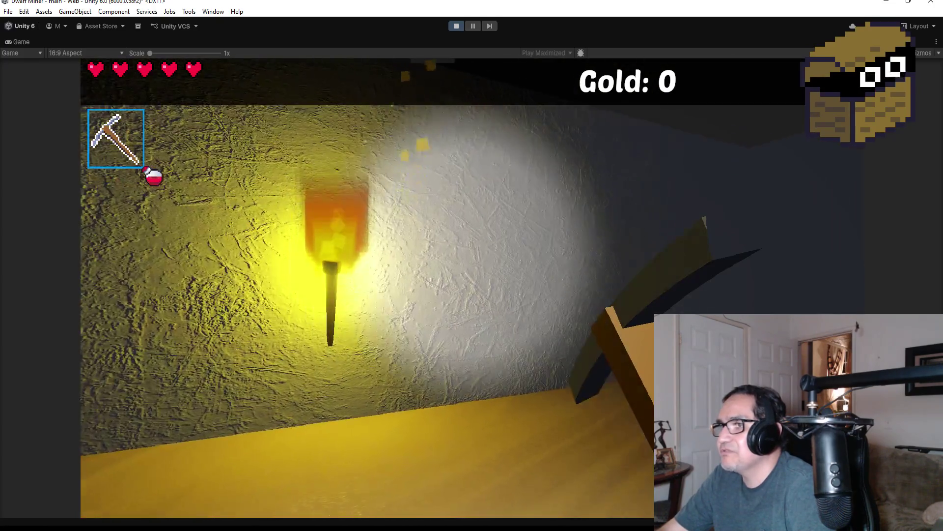
key("w")
left_click(443, 287)
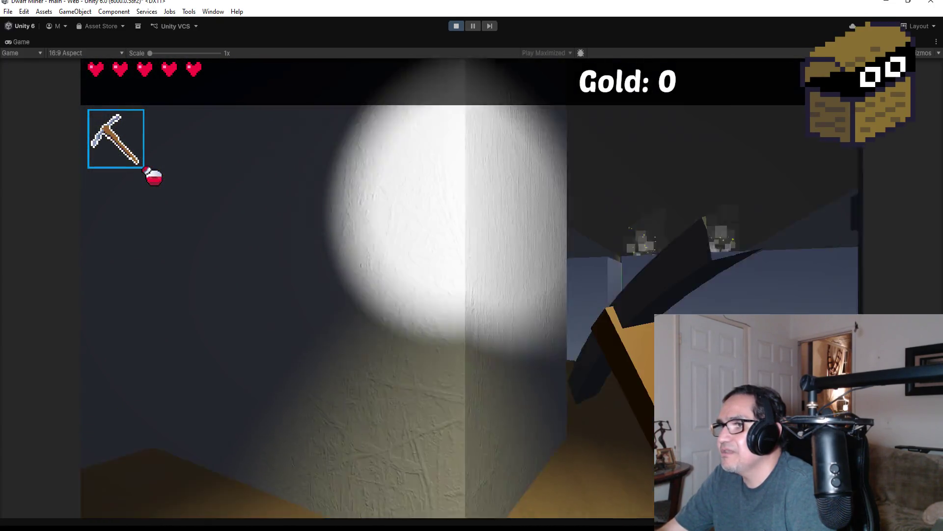
key("w")
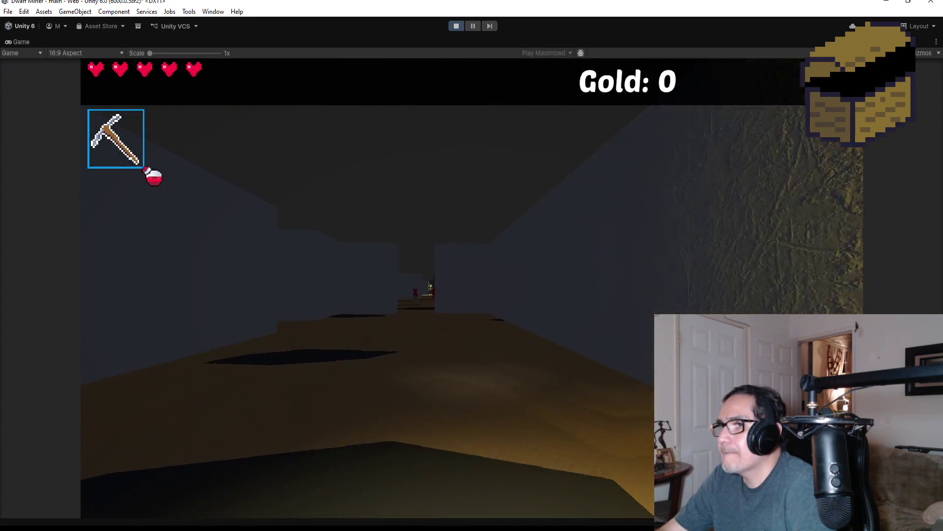
left_click(443, 287)
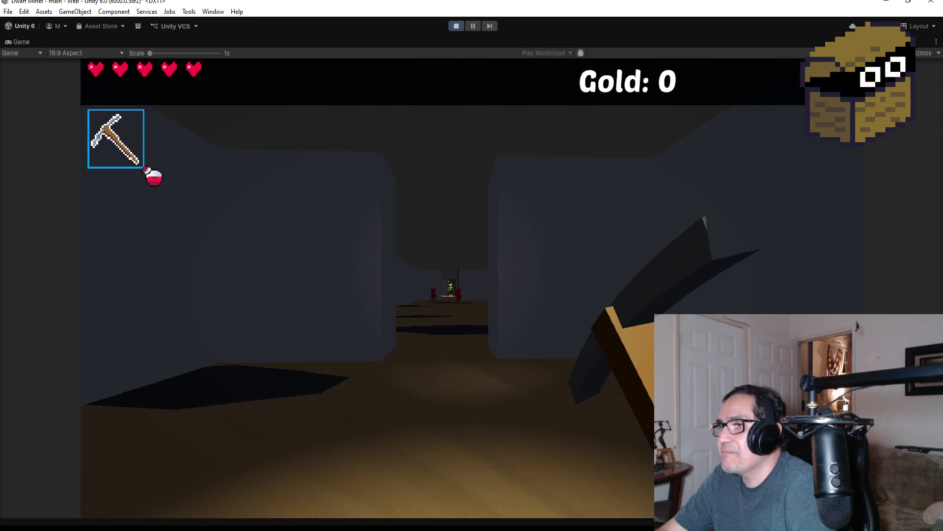
key("Escape")
left_click(458, 24)
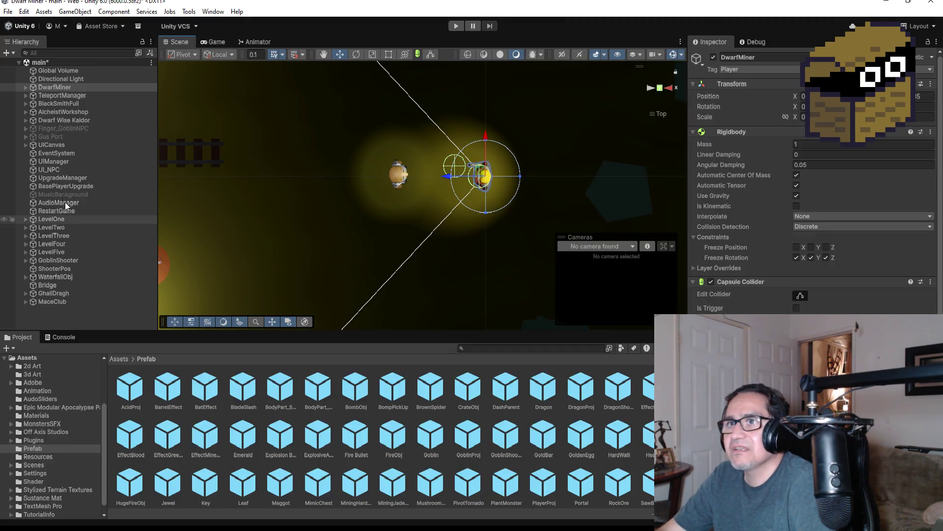
- Expand and re-collapse DwarfMiner's children in the Hierarchy
left_click(26, 89)
left_click(26, 87)
left_click(25, 86)
- Switch to the Game view set to Play Focused, and start play mode
left_click(214, 42)
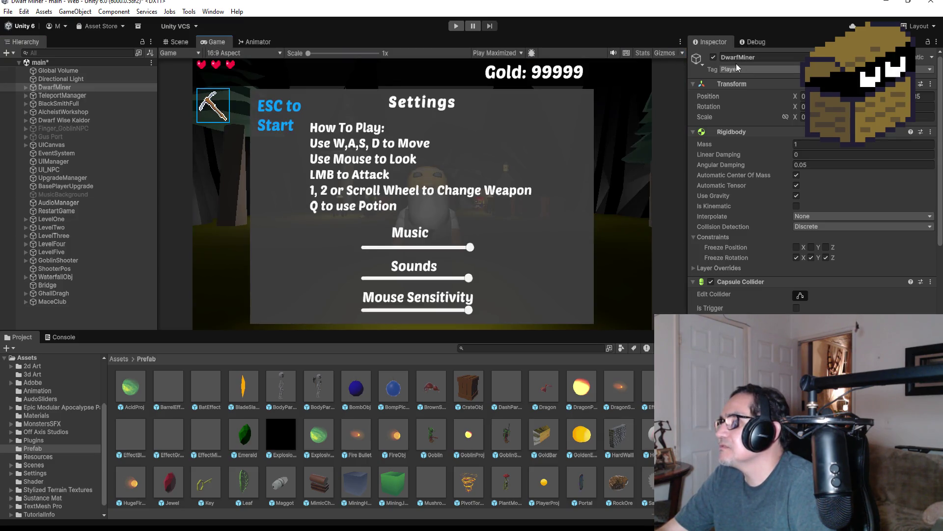
left_click(497, 53)
left_click(507, 65)
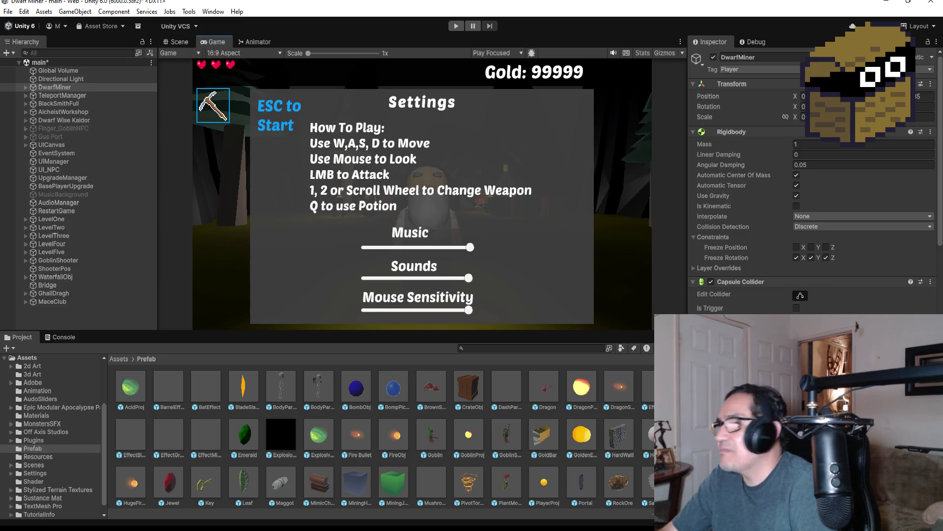
scroll(811, 197, "down", 15)
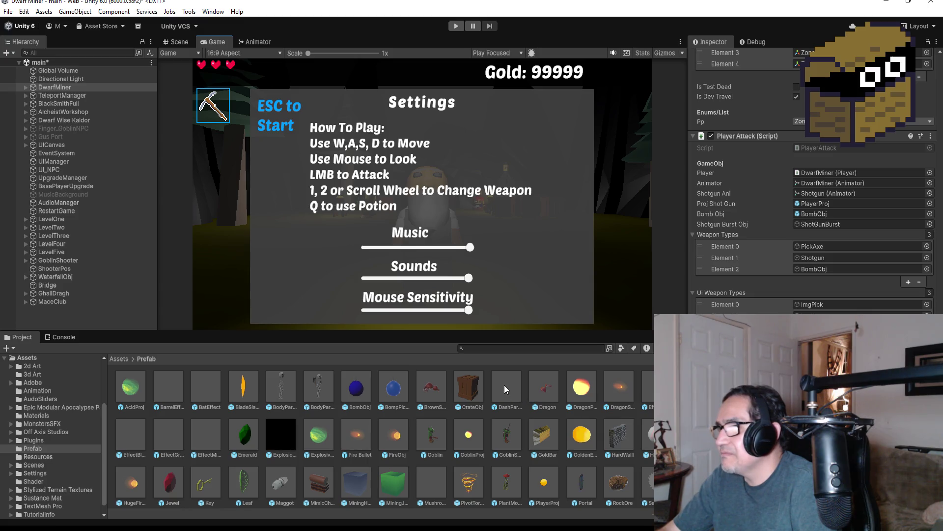
left_click(454, 27)
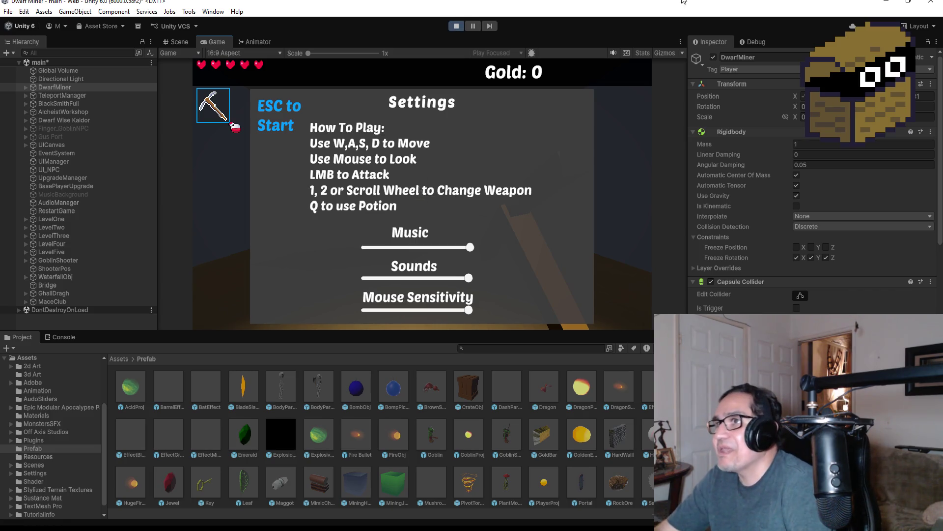
- Resume play and walk down the cave corridor past the torch, then open Settings and stop
key("Escape")
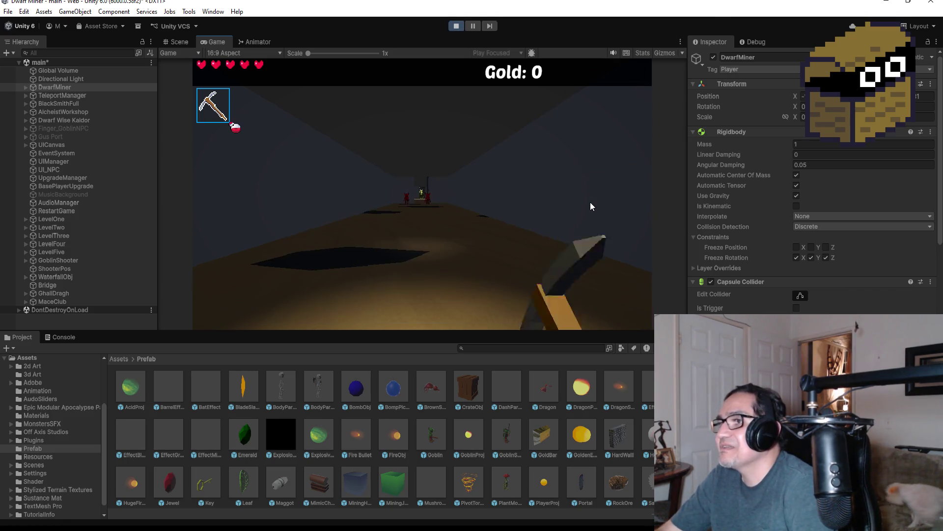
key("w")
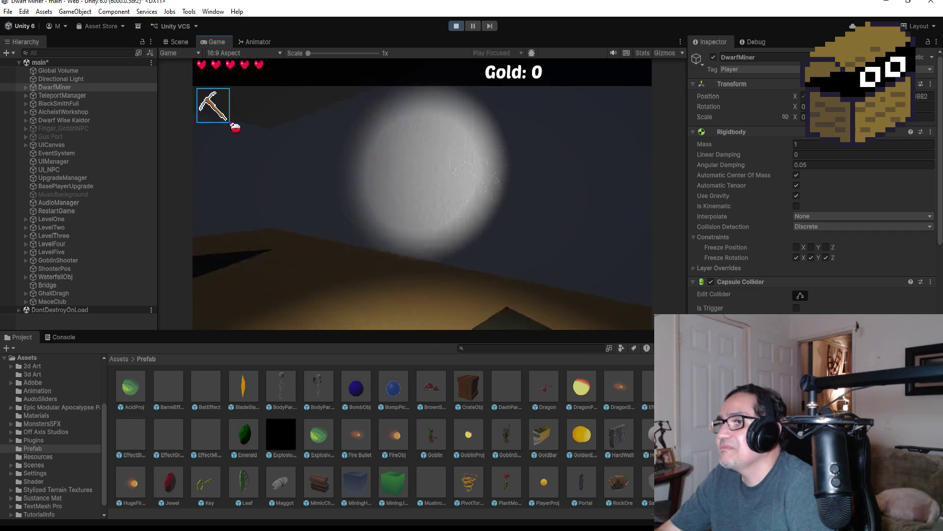
key("w")
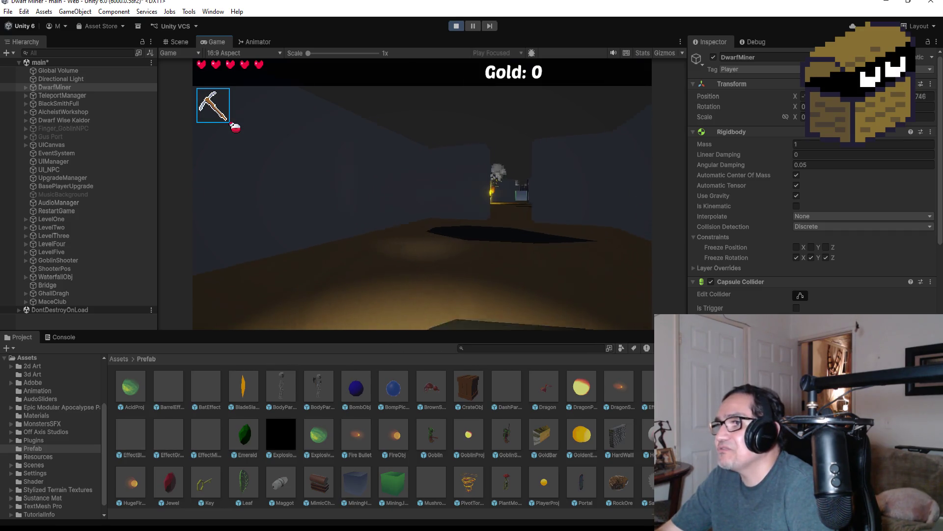
key("w")
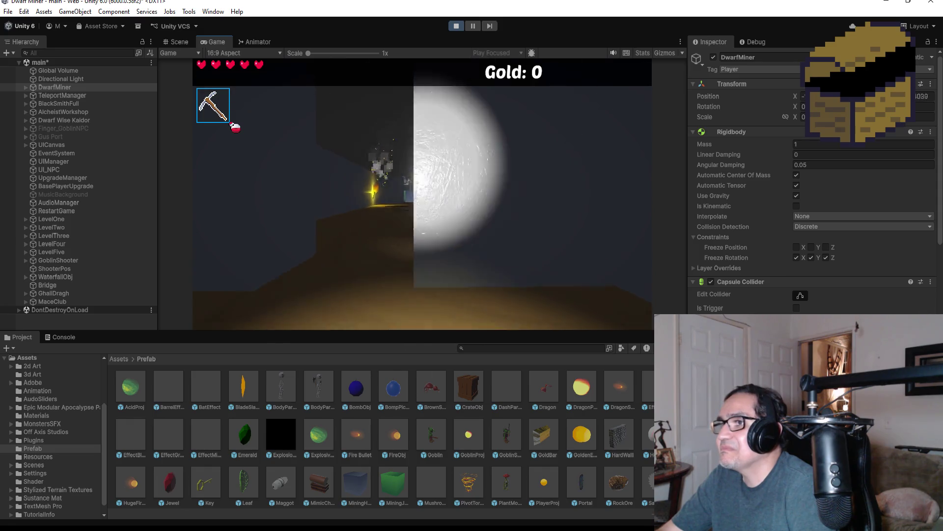
key("w")
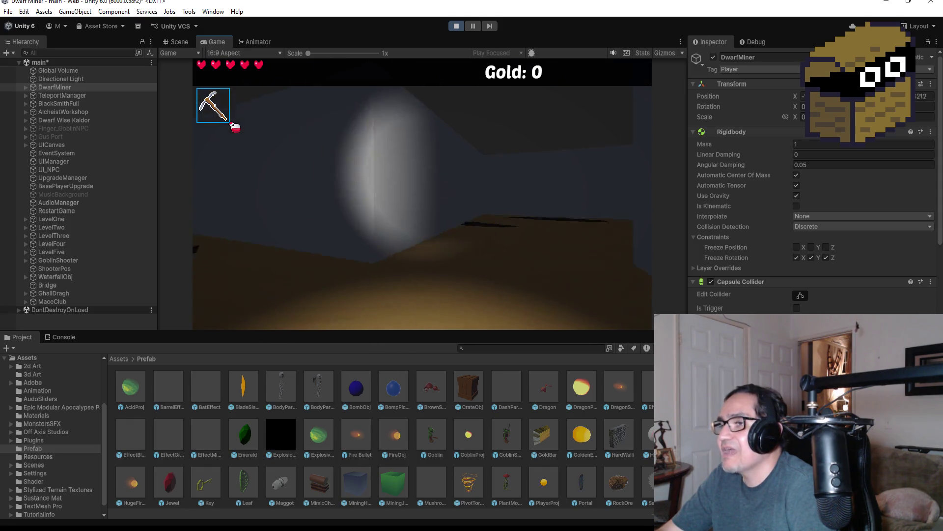
key("w")
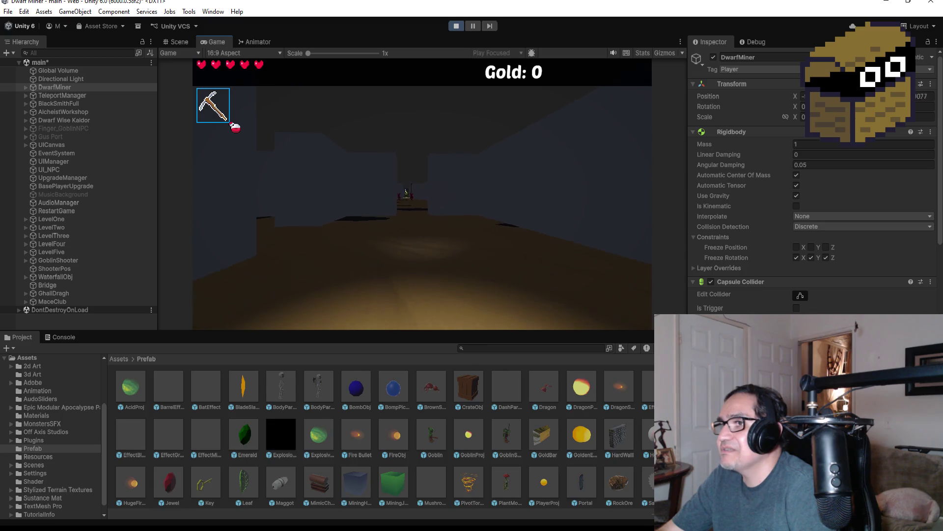
key("w")
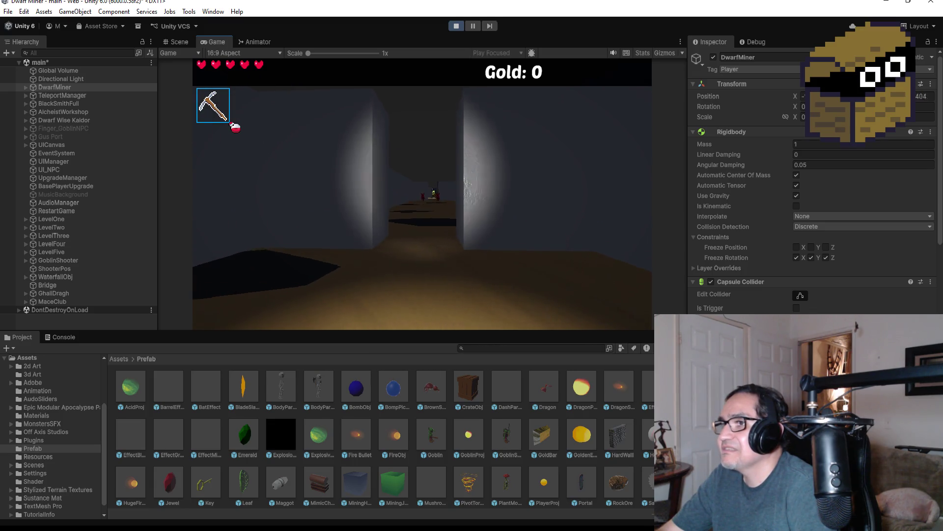
key("w")
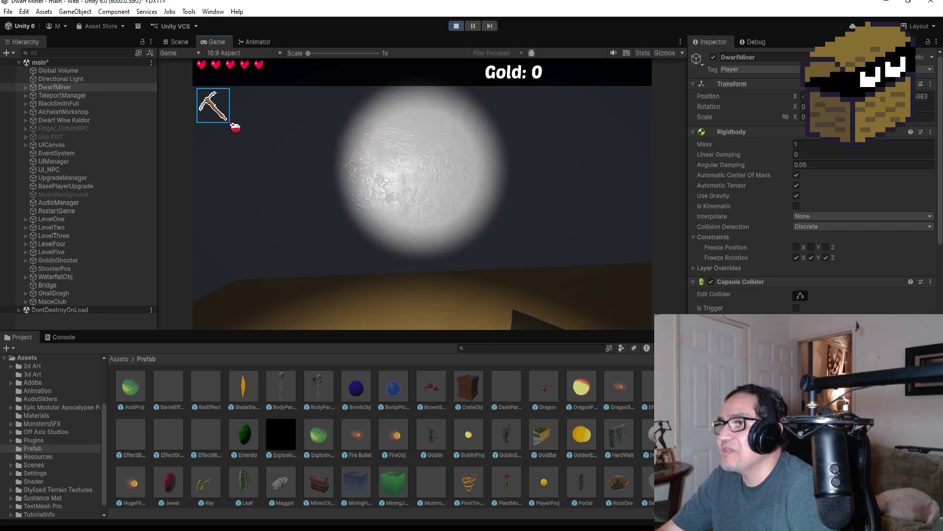
key("w")
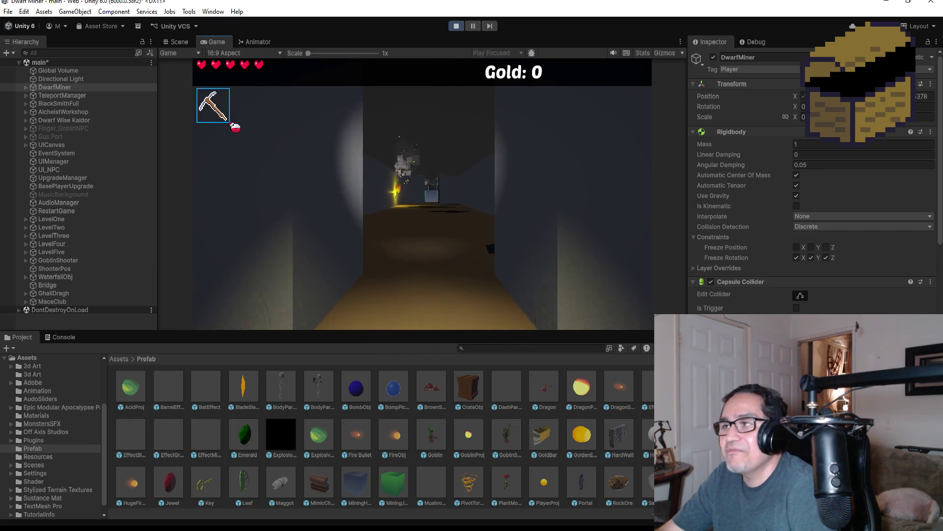
key("Escape")
left_click(454, 25)
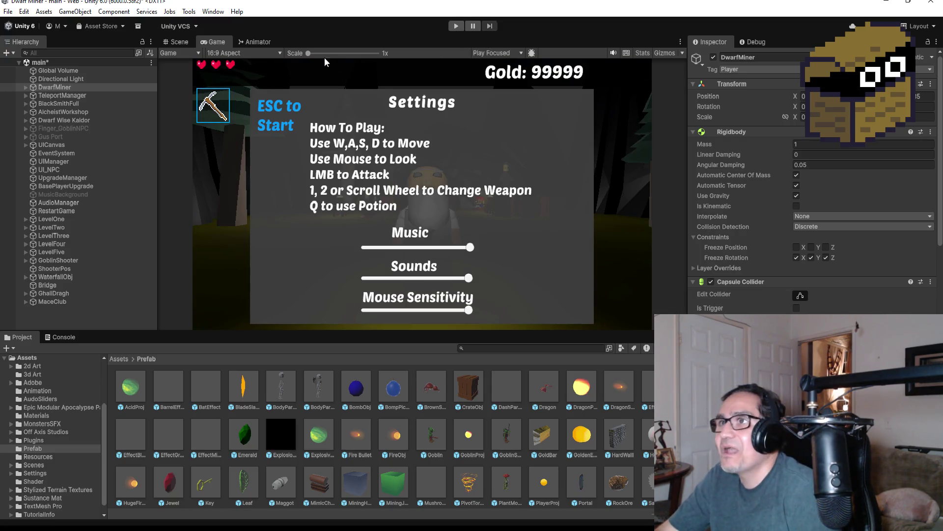
- Set the Game view to Play Maximized, start the game, and dismiss the settings panel
left_click(492, 52)
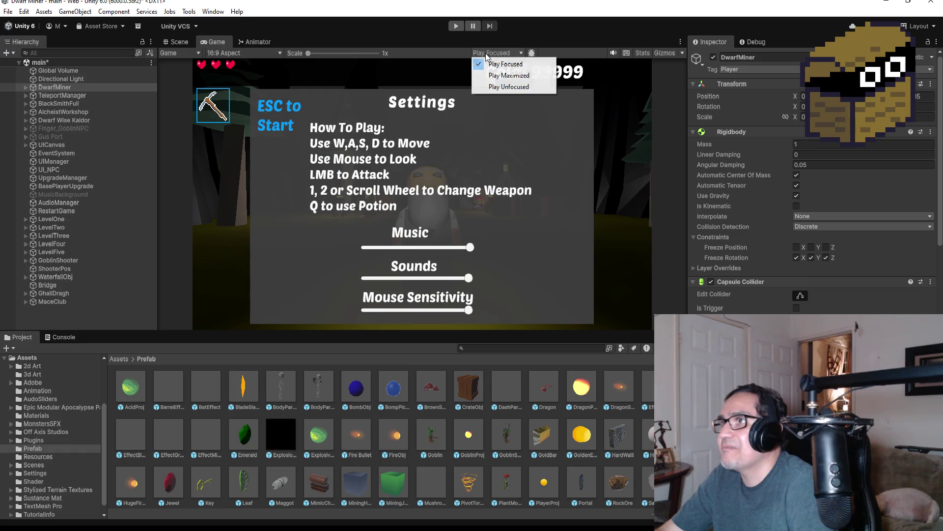
left_click(496, 72)
left_click(456, 27)
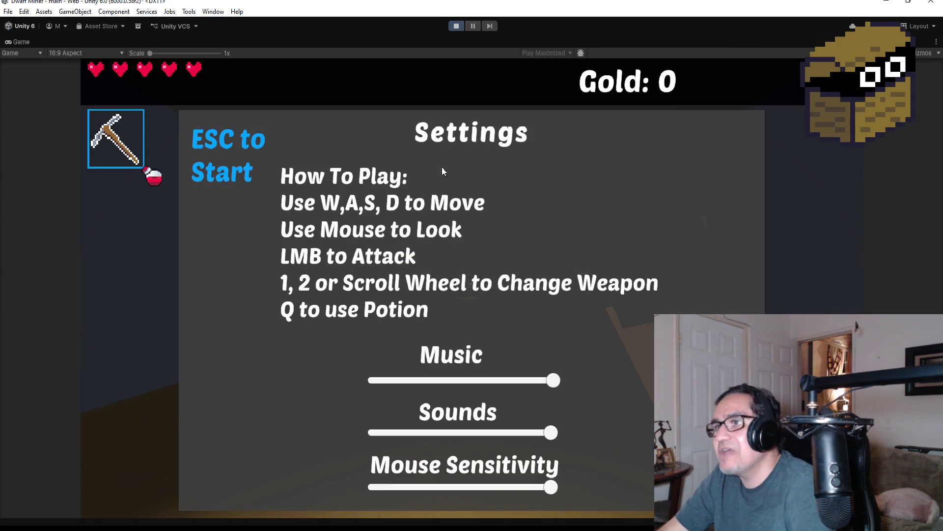
key("Escape")
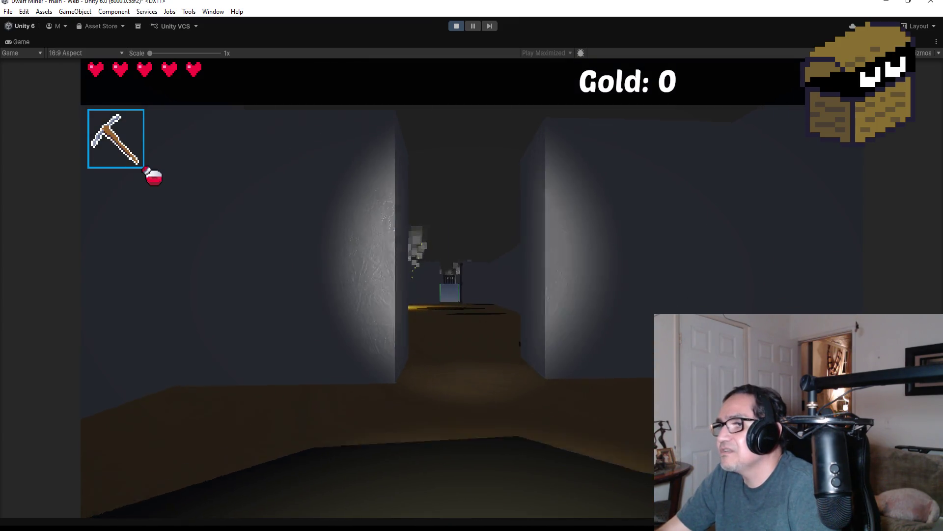
- Walk forward down the cave corridor past the wall torch
key("w")
key("w")
key("w")
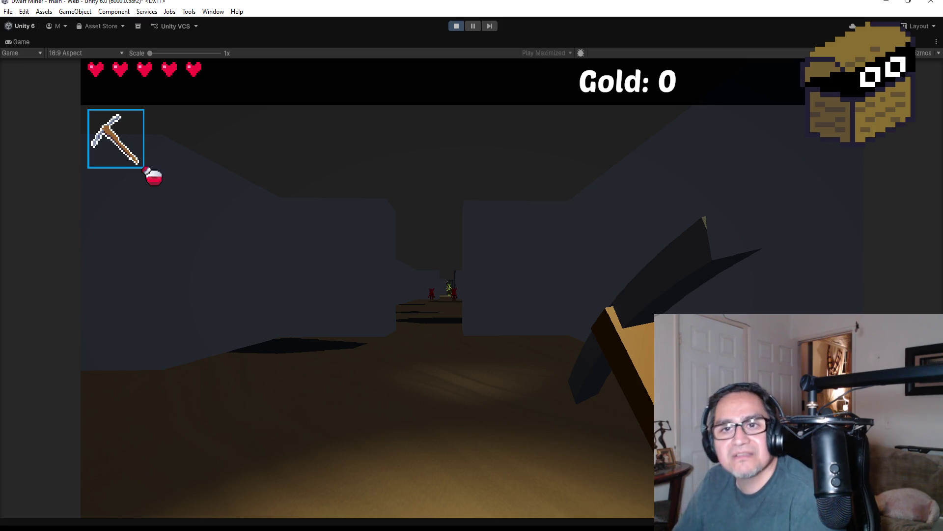
key("w")
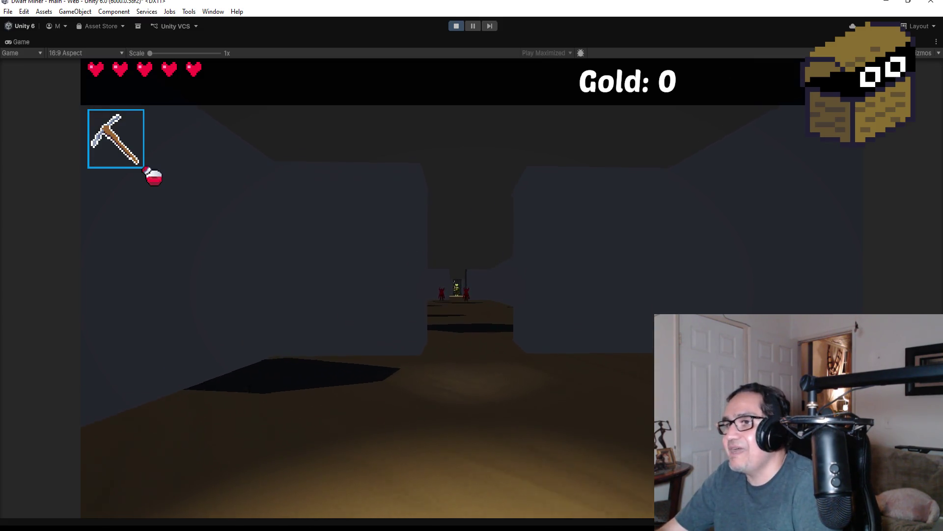
mouse_move(367, 287)
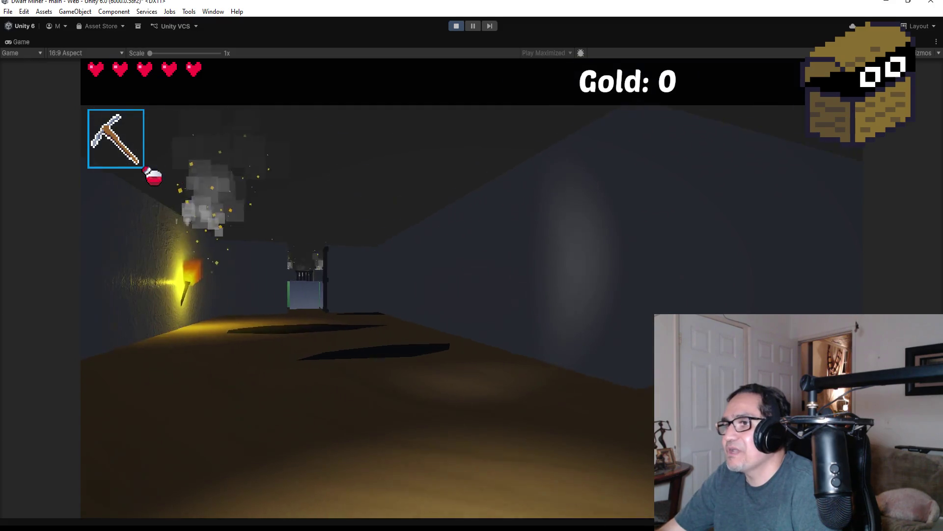
key("w")
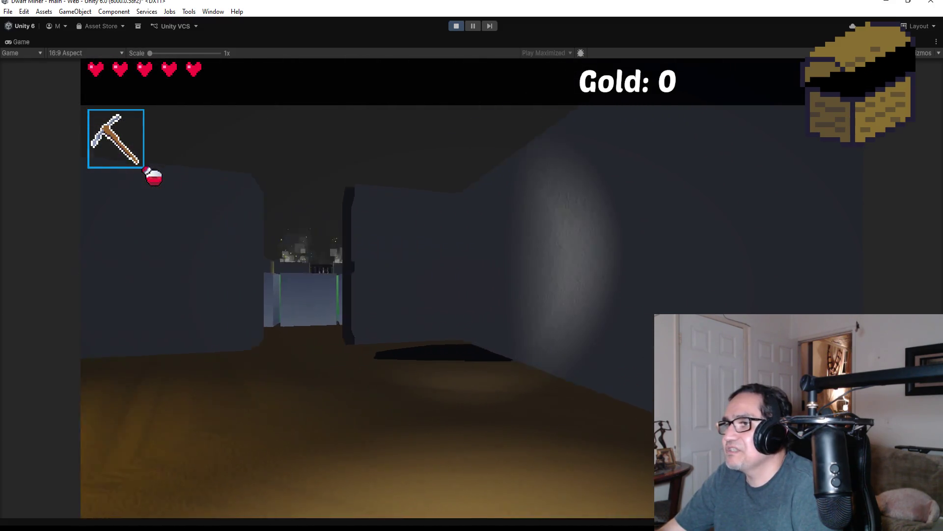
key("w")
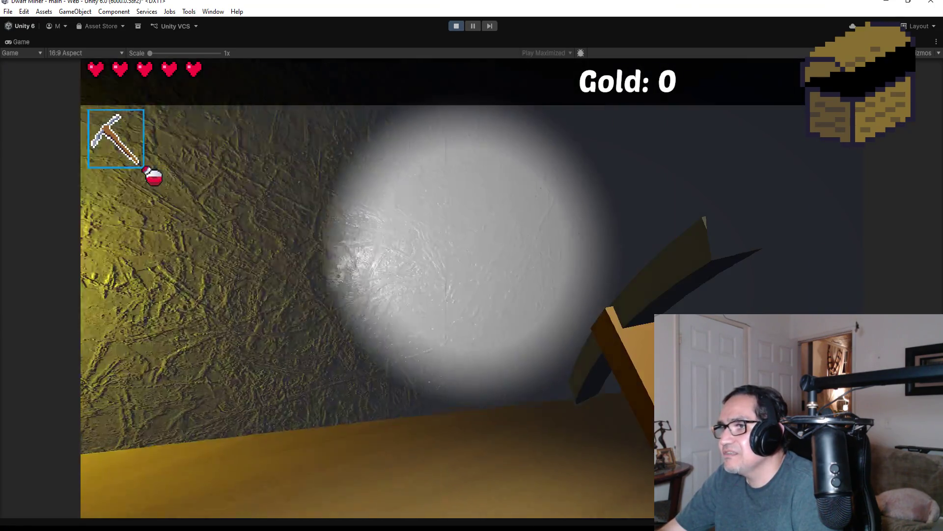
mouse_move(472, 287)
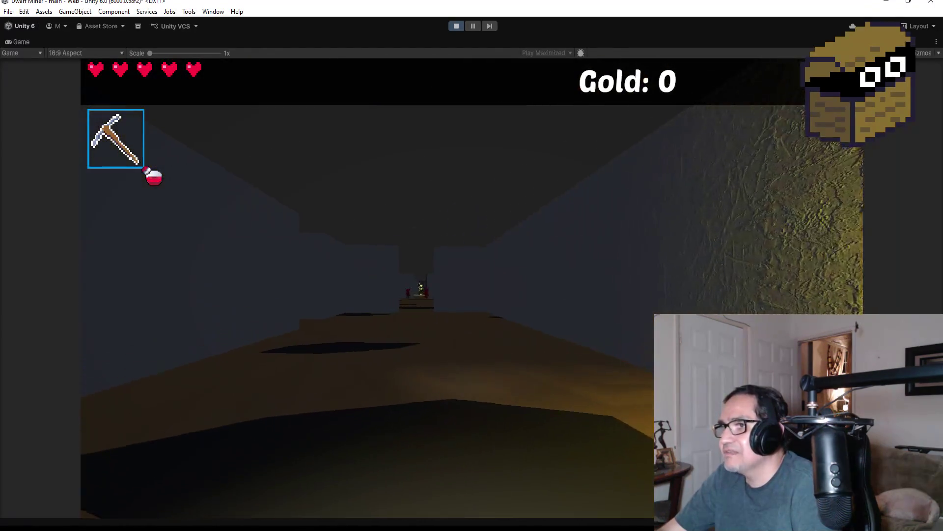
key("w")
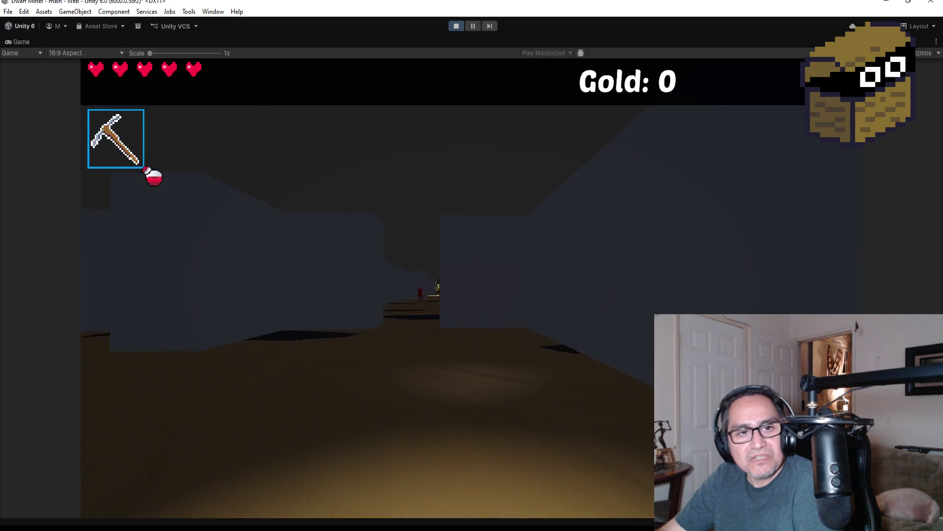
key("w")
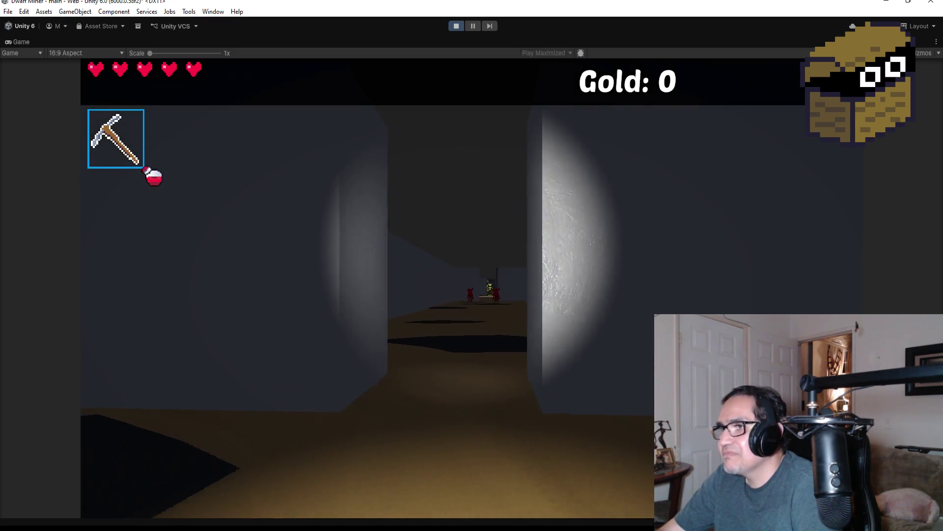
- Keep walking toward the distant figures, then open the in-game Settings panel
key("w")
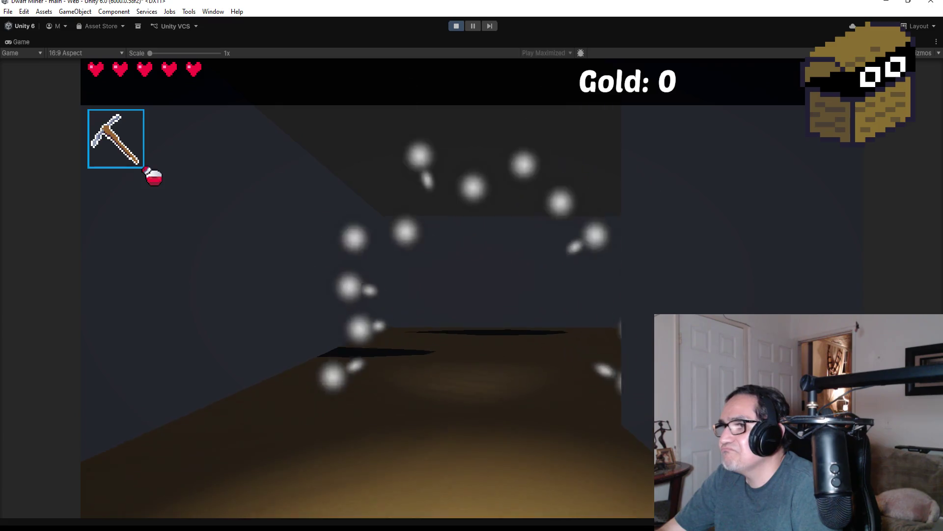
key("w")
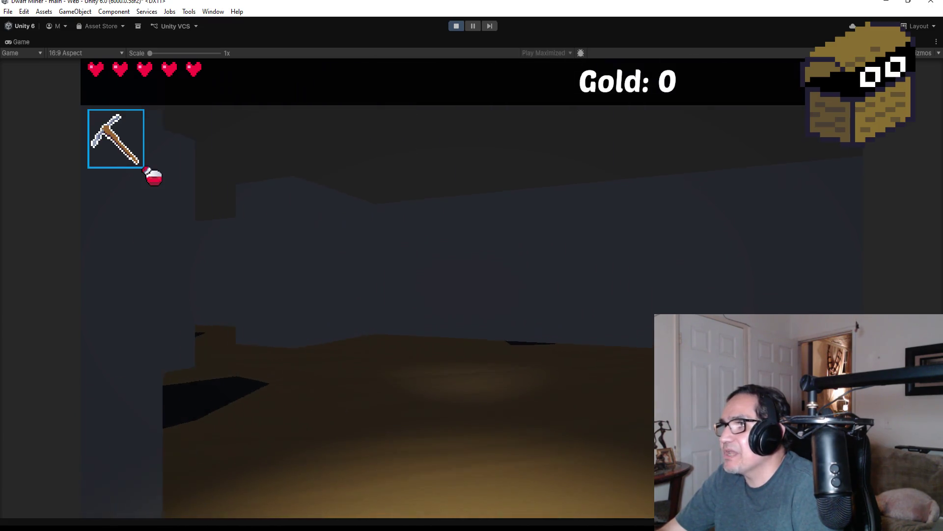
key("w")
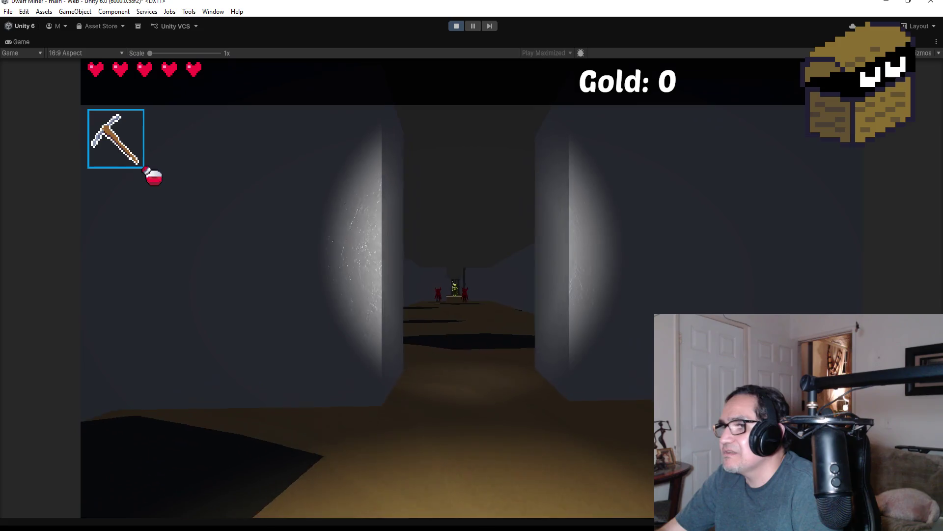
key("w")
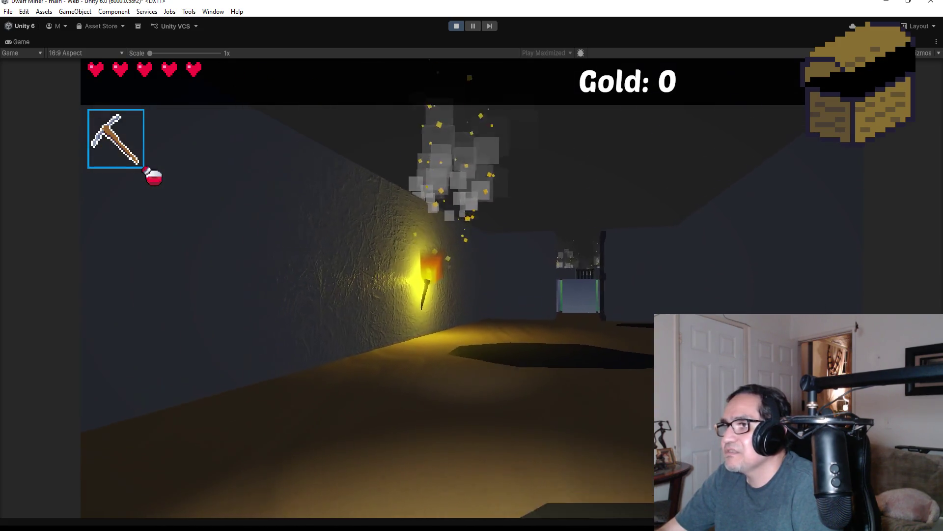
key("w")
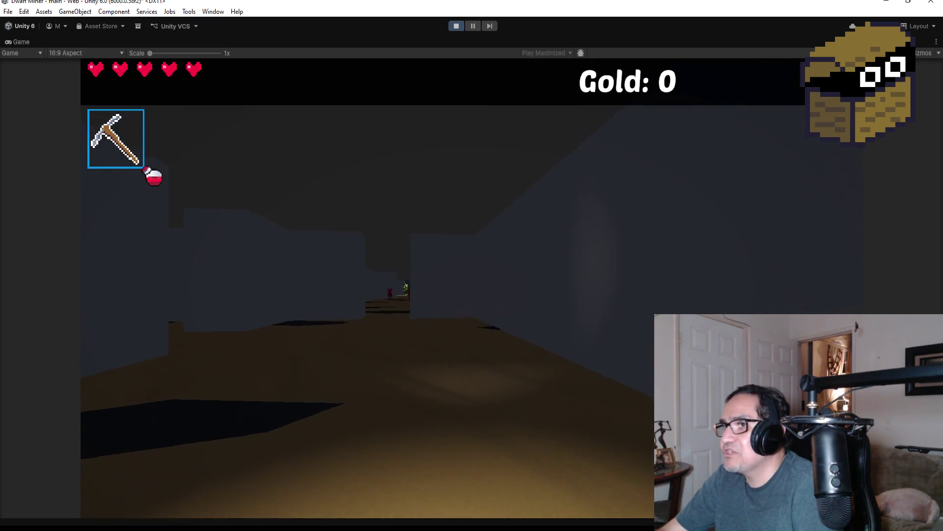
key("w")
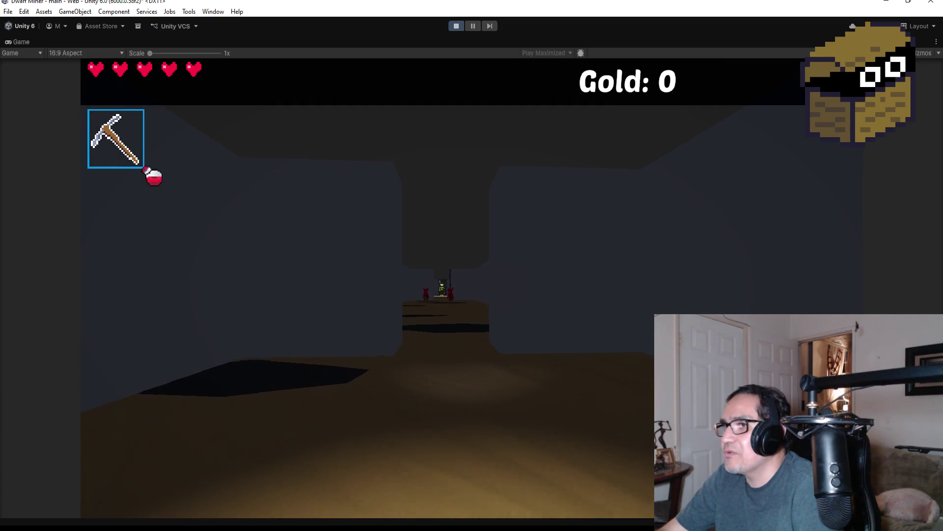
key("a")
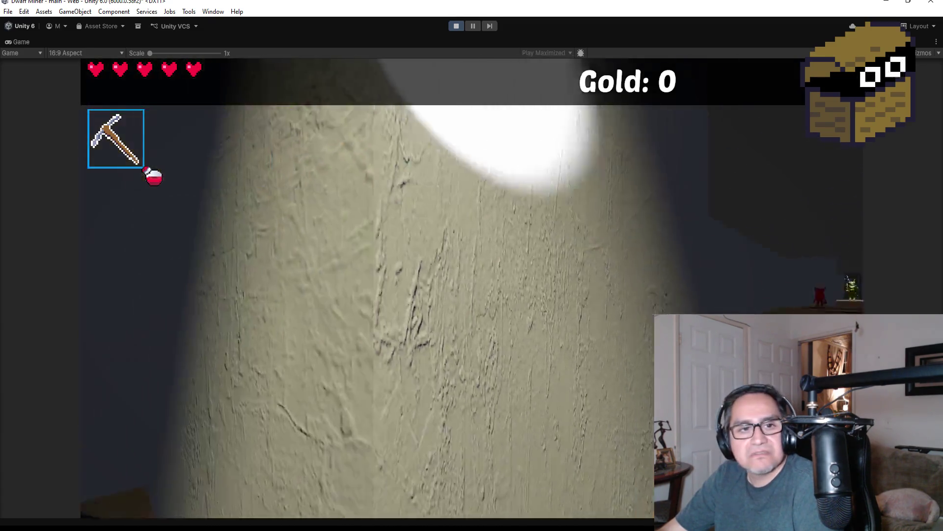
key("Escape")
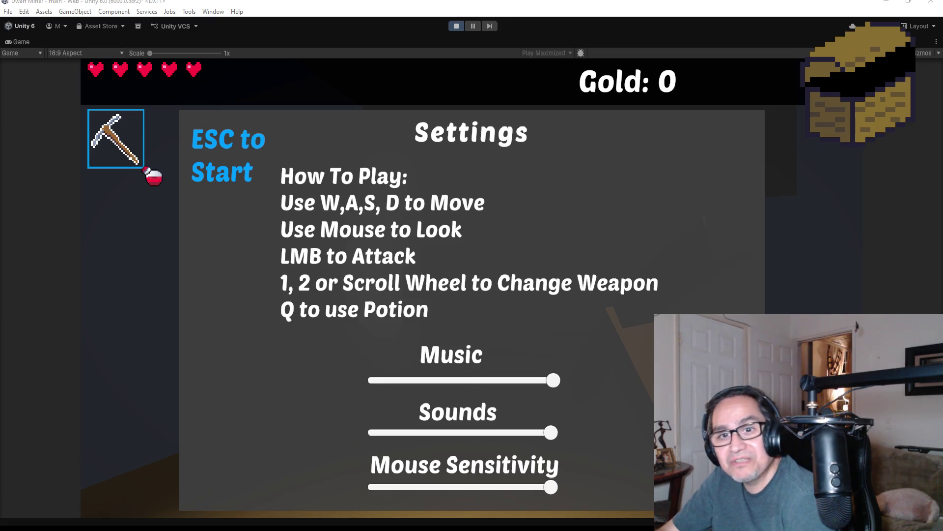
- Switch to the browser showing the Beautify 3 Asset Store page
key("alt+Tab")
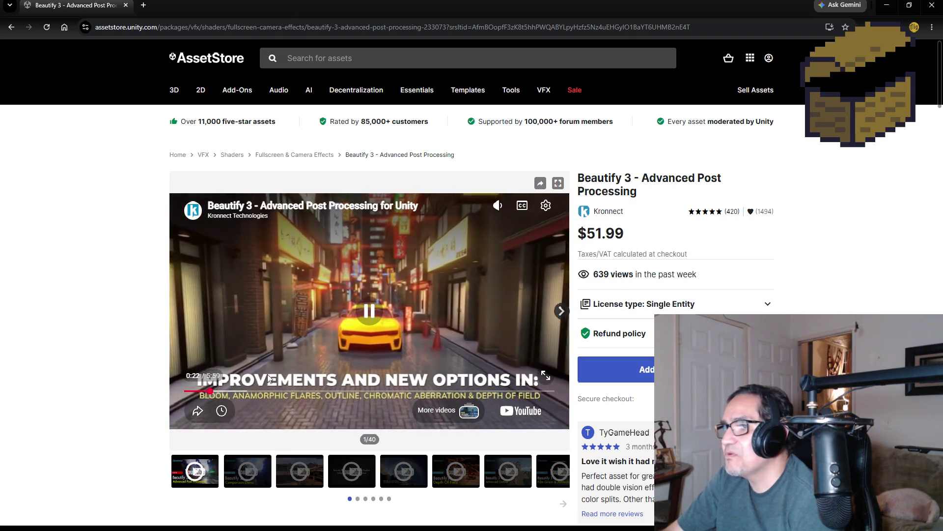
- Seek the Beautify 3 trailer forward to 1:34 and pause it there
left_click(240, 393)
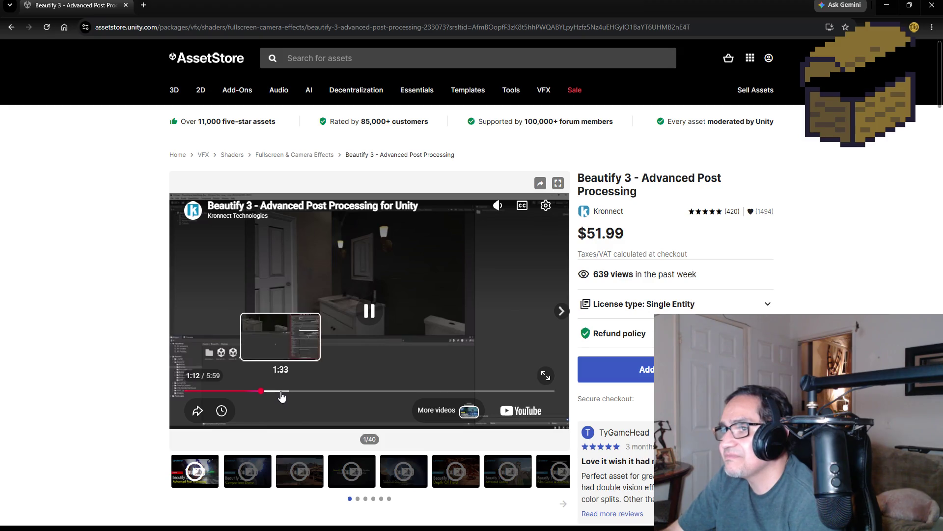
left_click(282, 391)
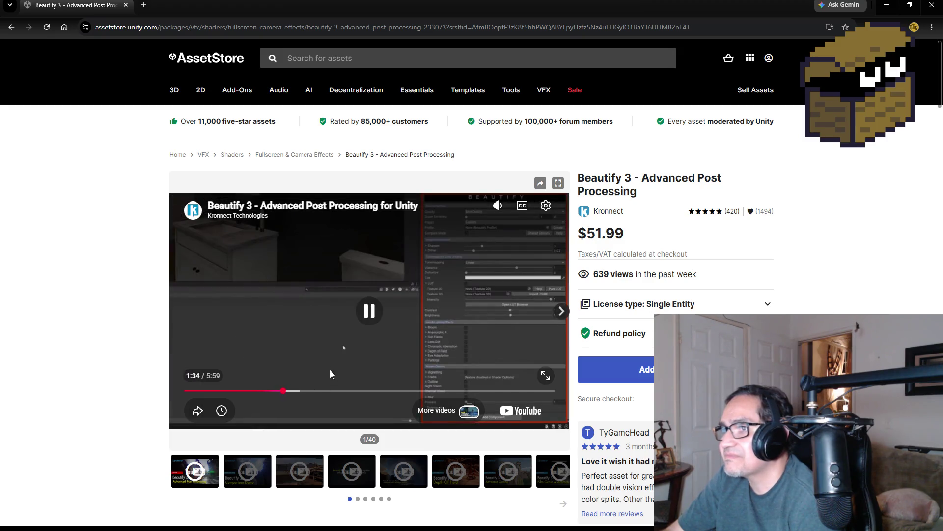
left_click(332, 344)
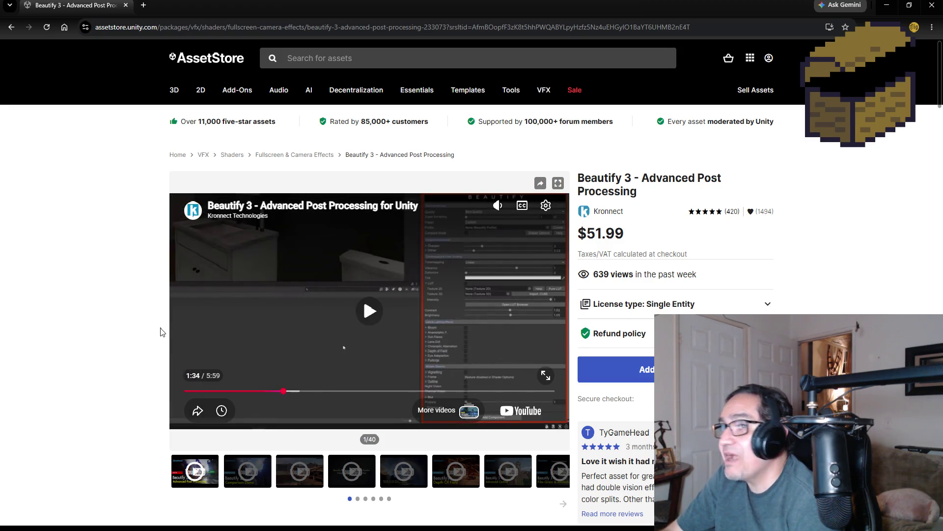
scroll(117, 369, "down", 5)
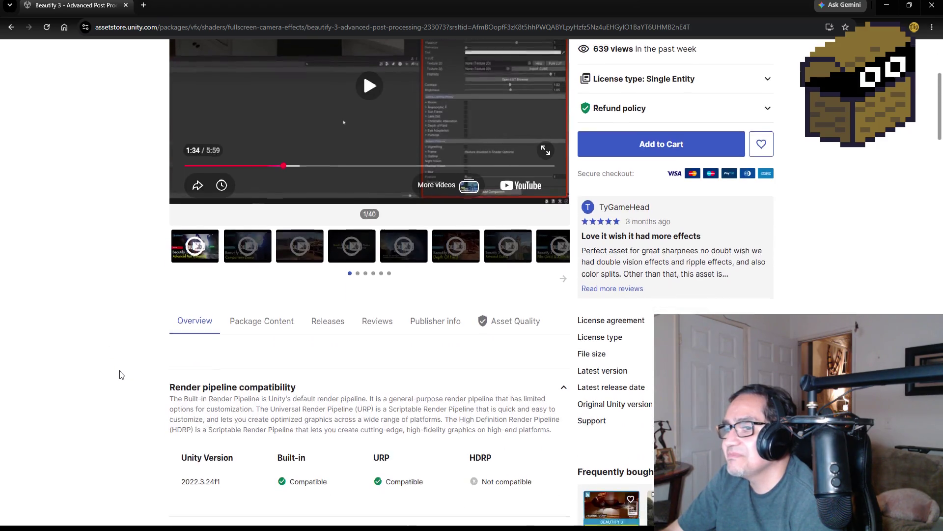
scroll(121, 374, "down", 5)
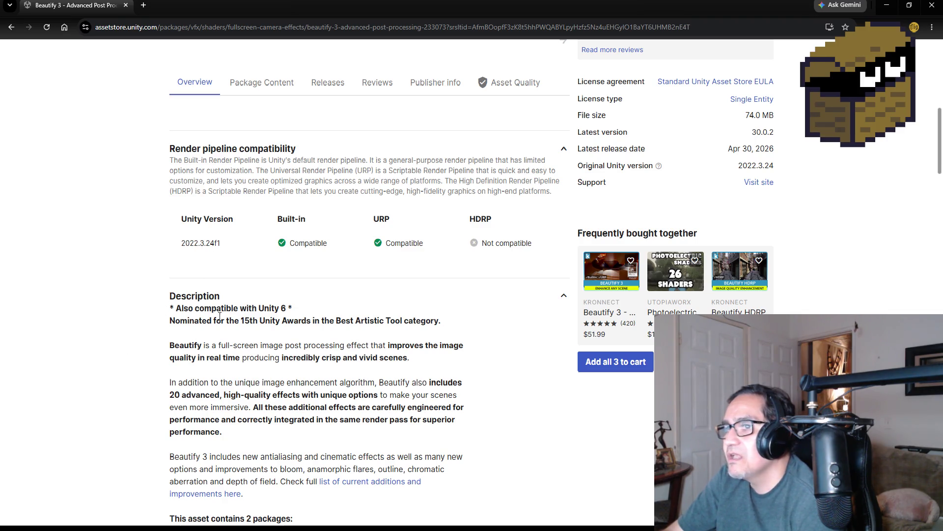
scroll(140, 360, "down", 2)
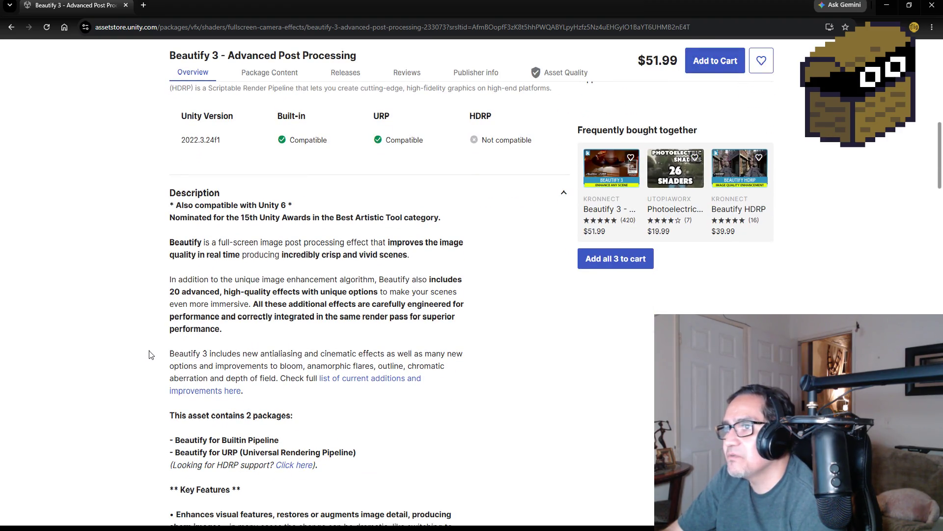
scroll(152, 355, "down", 1)
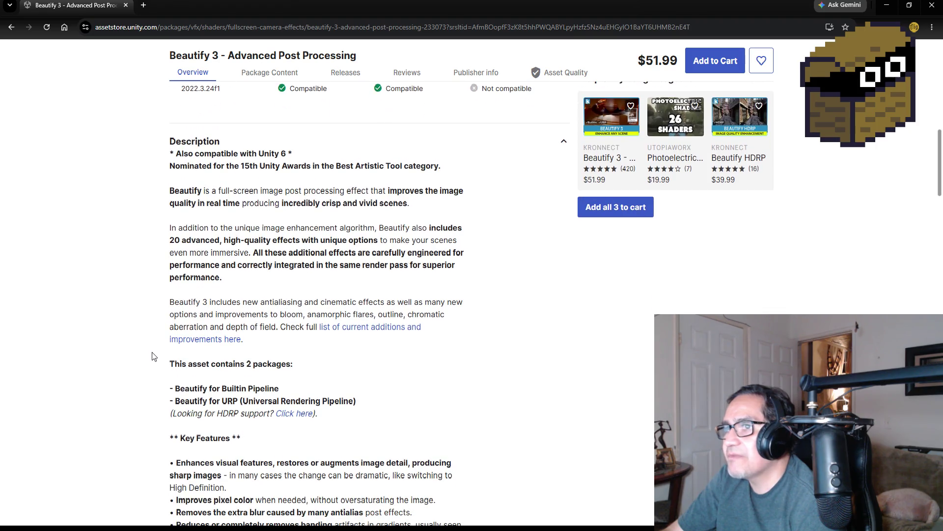
scroll(152, 355, "down", 1)
scroll(152, 354, "down", 1)
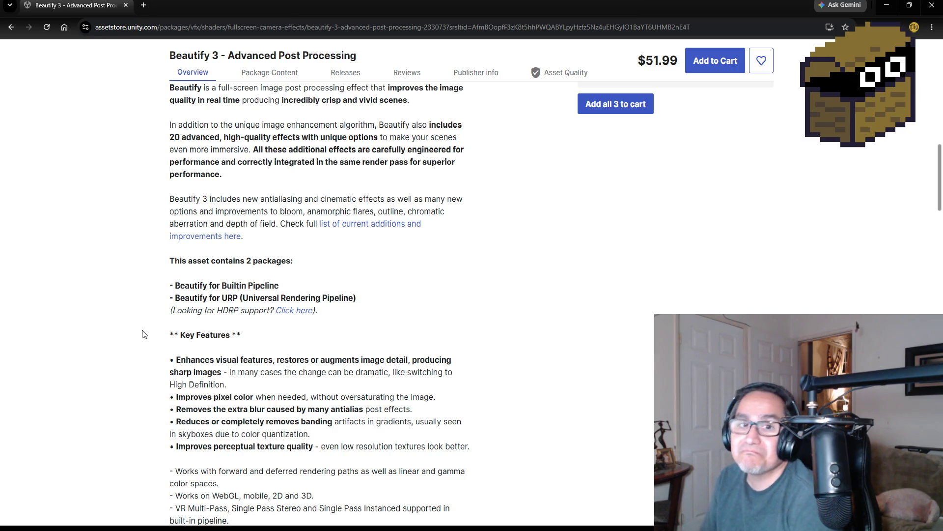
scroll(123, 353, "down", 1)
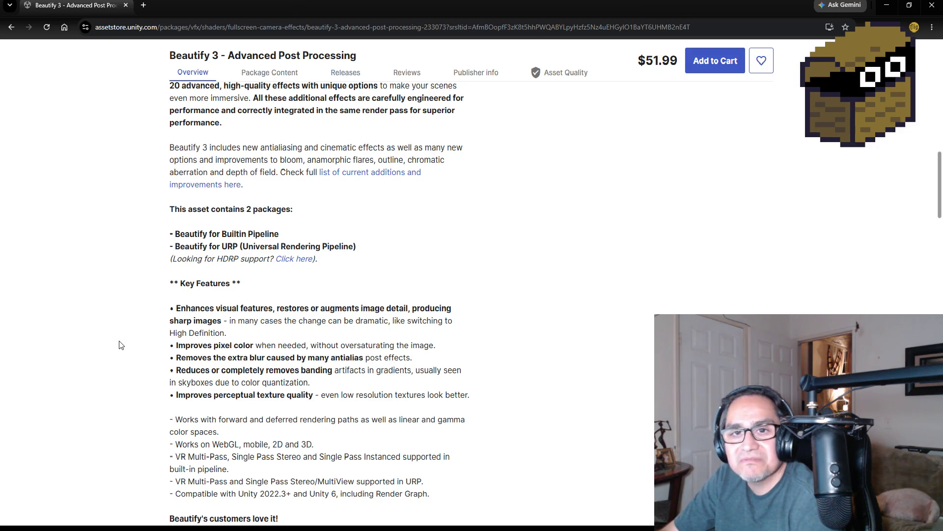
scroll(128, 347, "down", 12)
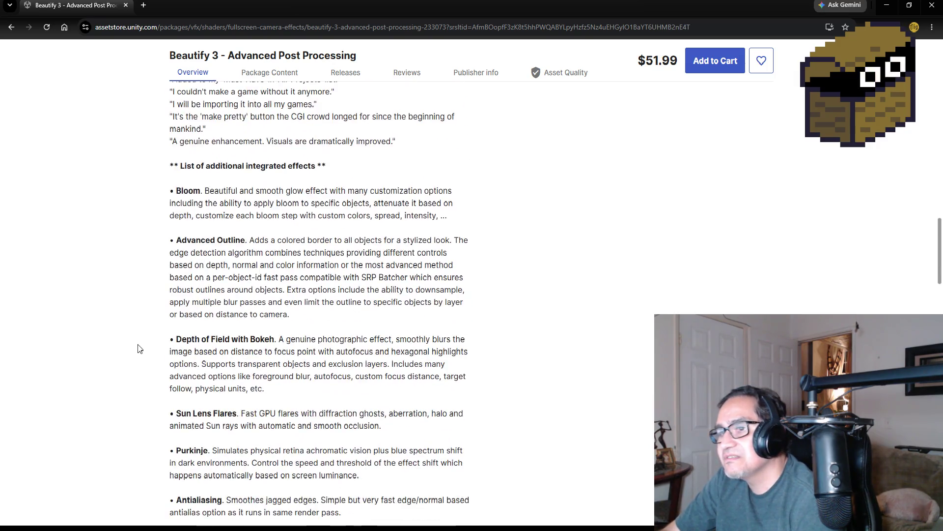
scroll(140, 351, "down", 4)
scroll(149, 353, "up", 15)
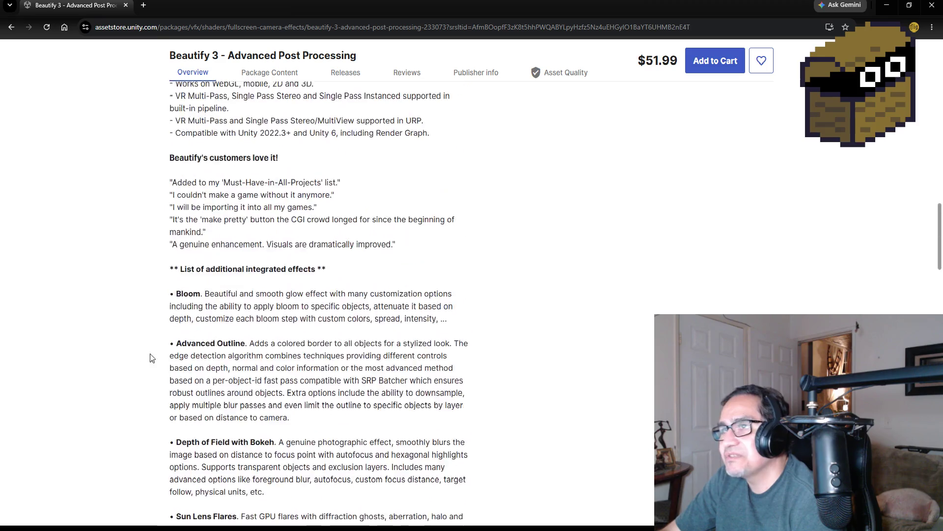
scroll(157, 357, "up", 15)
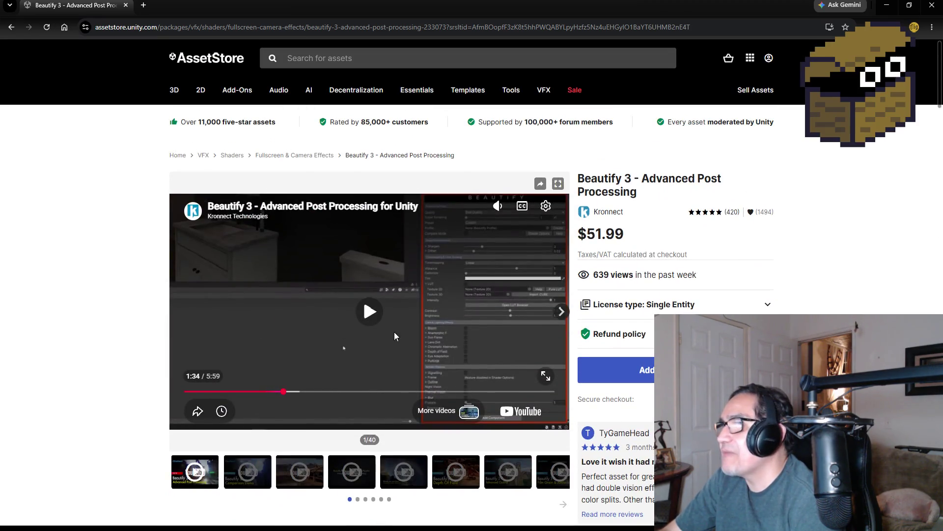
- Play the Beautify URP setup video, skip to its Step 4 section, then return to Unity
left_click(352, 471)
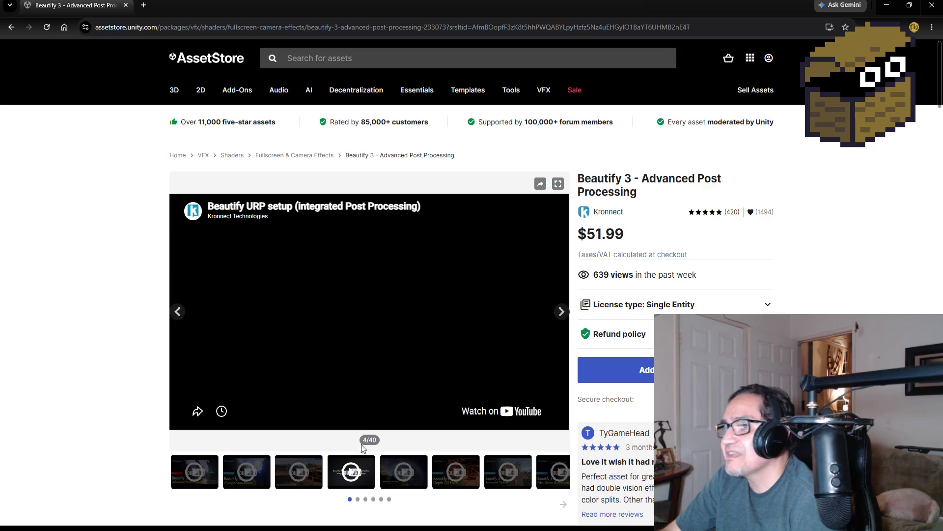
left_click(329, 400)
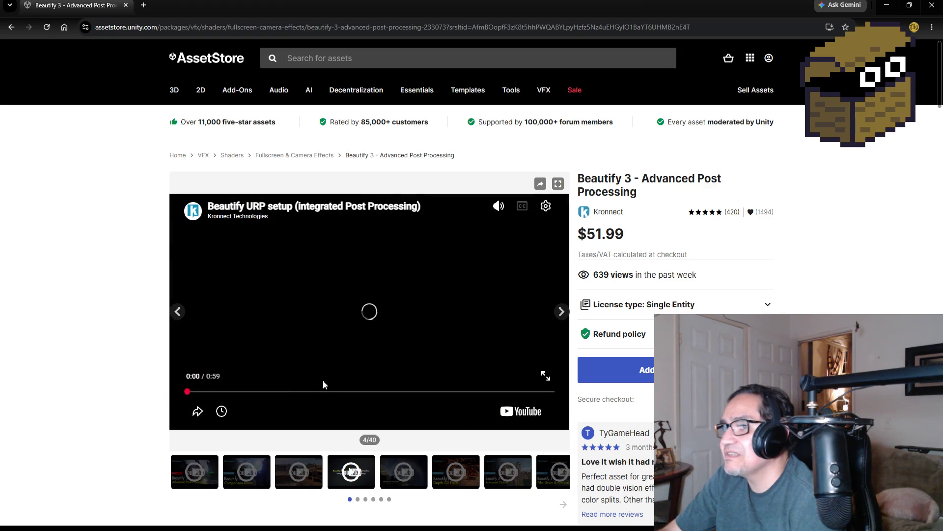
left_click_drag(312, 393, 396, 393)
left_click(372, 311)
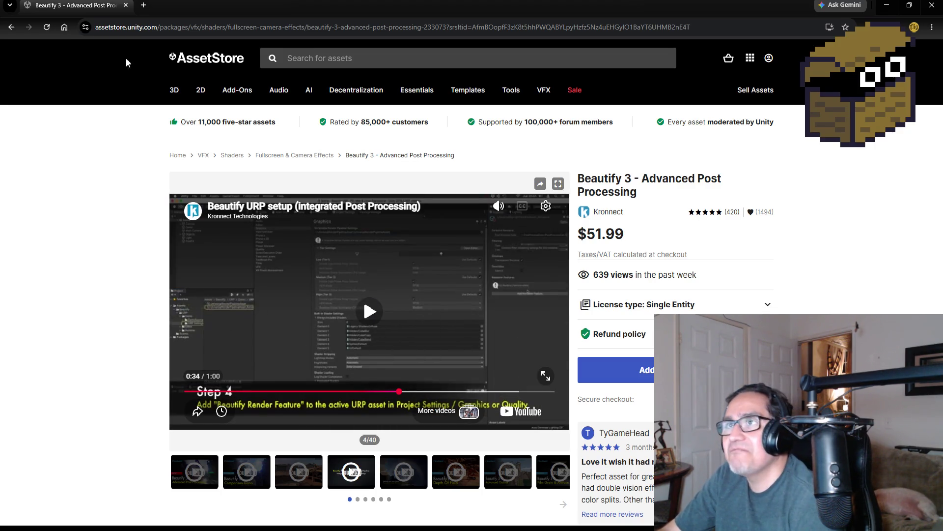
key("alt+Tab")
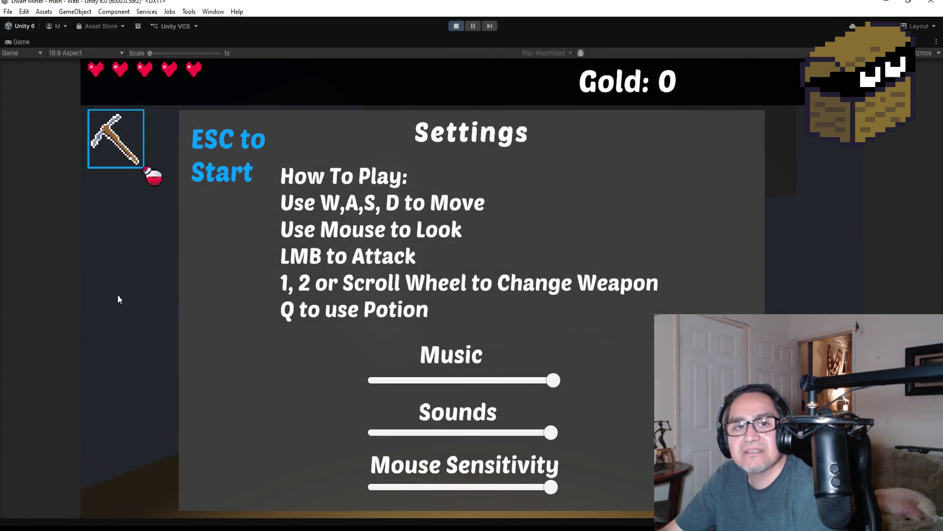
- Resume the game, swing the pickaxe and walk down the dark corridor, then stop play mode
key("Escape")
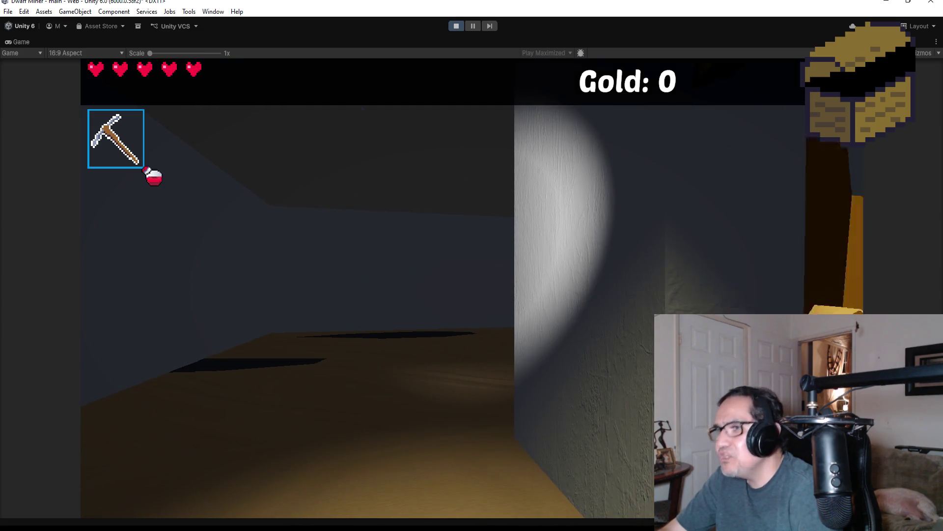
left_click(208, 341)
key("w")
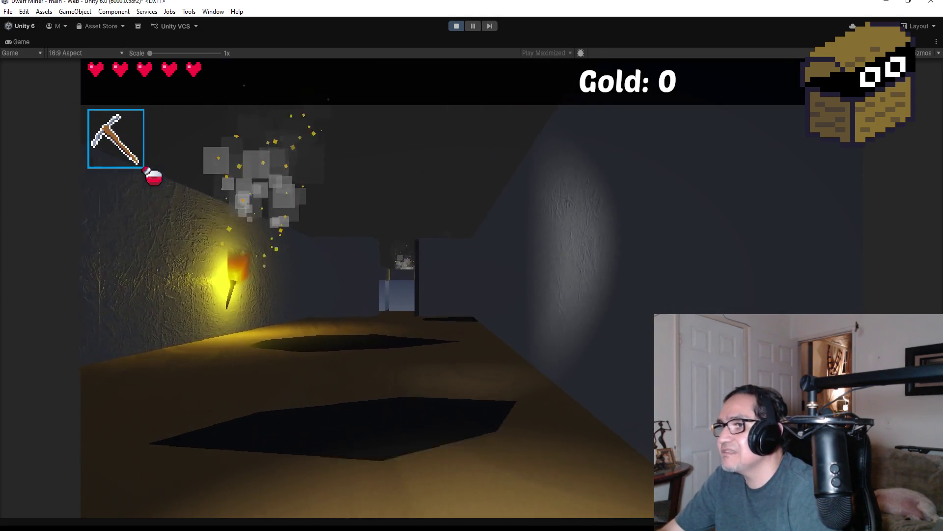
key("w")
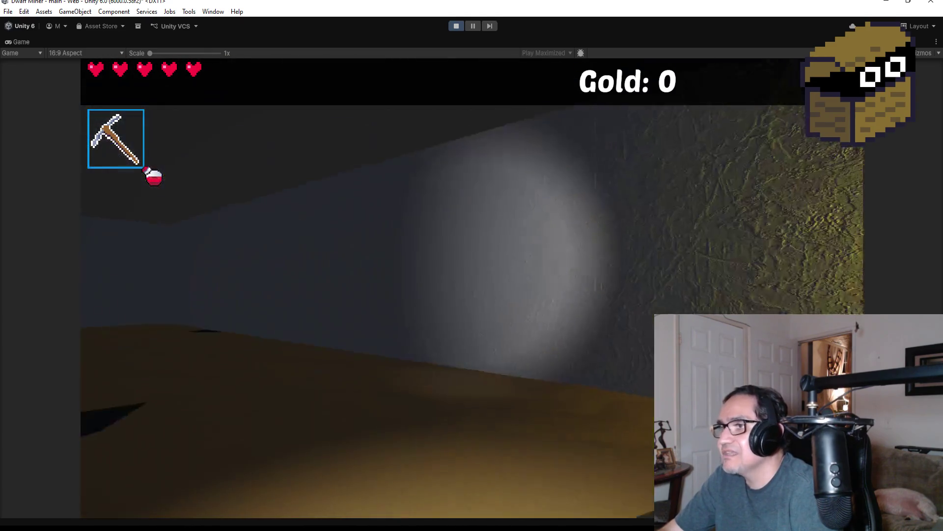
key("w")
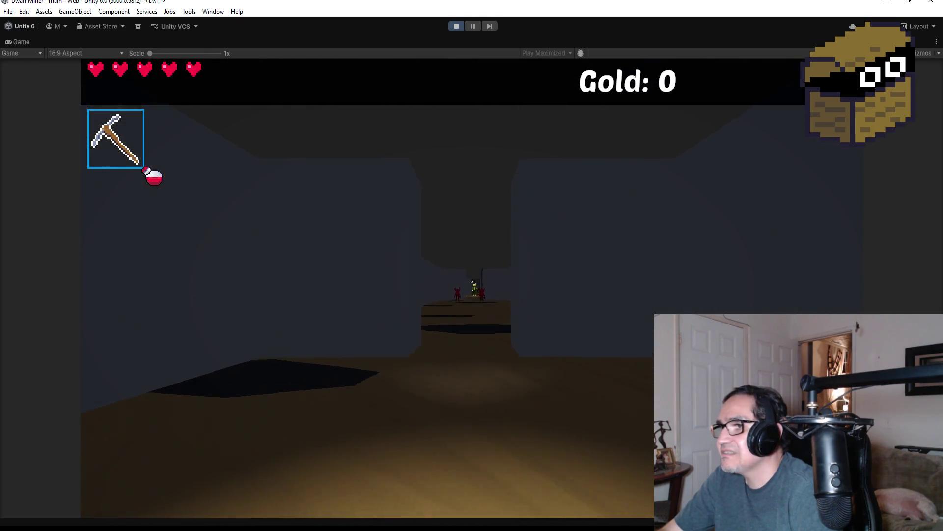
key("Escape")
left_click(456, 26)
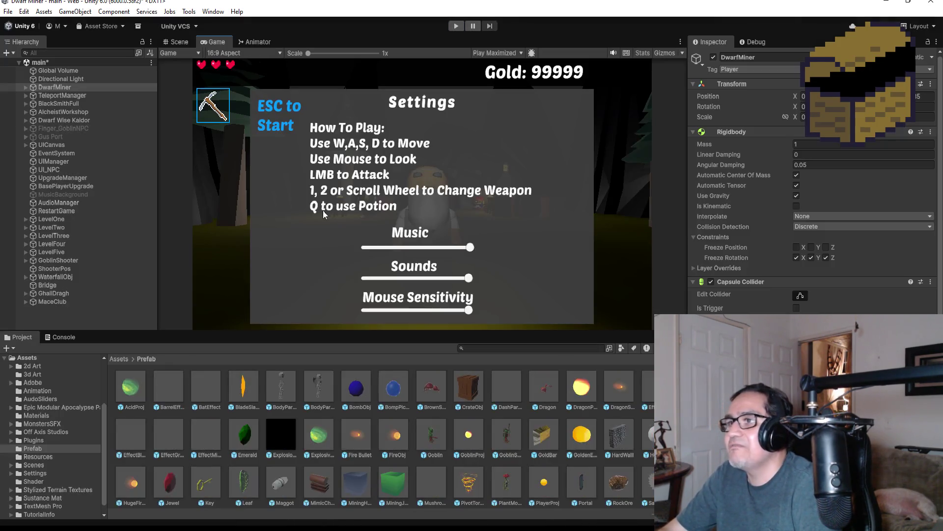
- Select DwarfMiner's DashPos child and drag it slightly sideways in the top-down Scene view
left_click(25, 87)
left_click(57, 162)
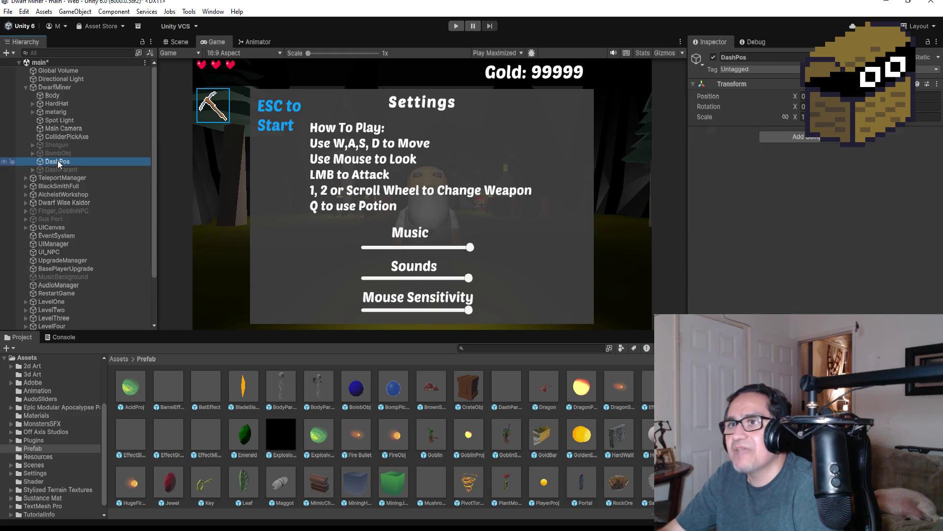
left_click(180, 41)
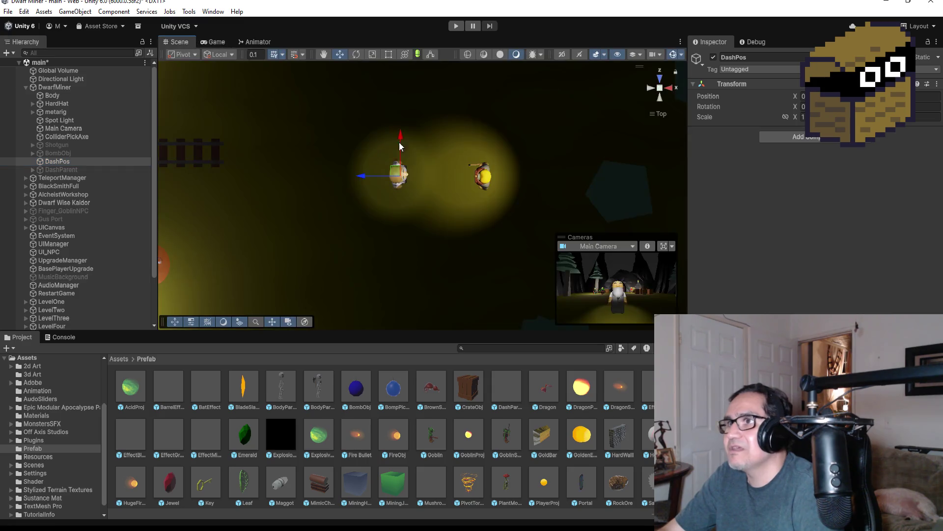
left_click_drag(363, 177, 383, 181)
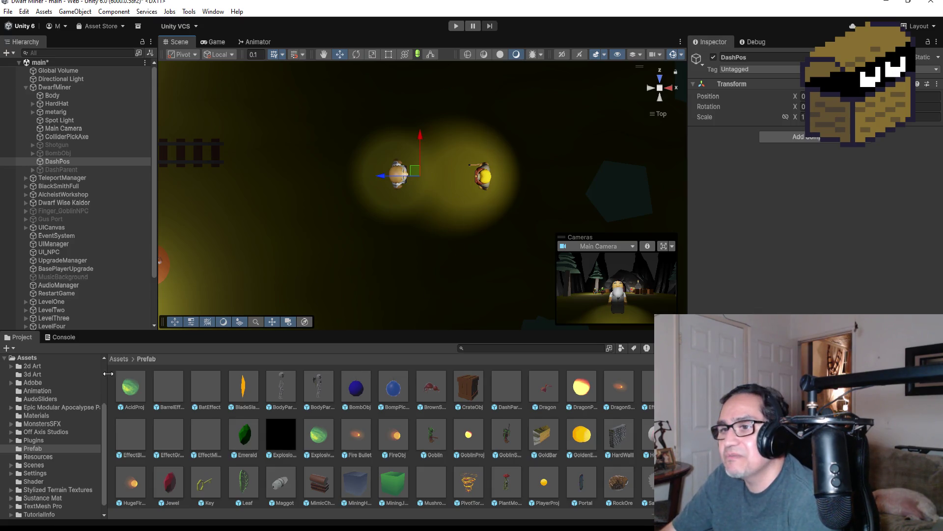
left_click(119, 359)
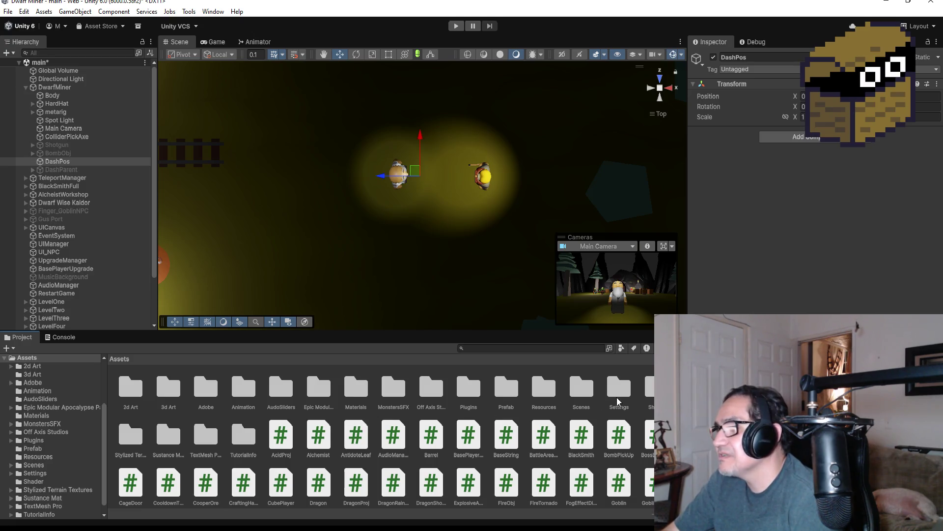
- Open the Shader folder and inspect the DirtMat and CrackWall shader graphs in the Inspector
double_click(647, 388)
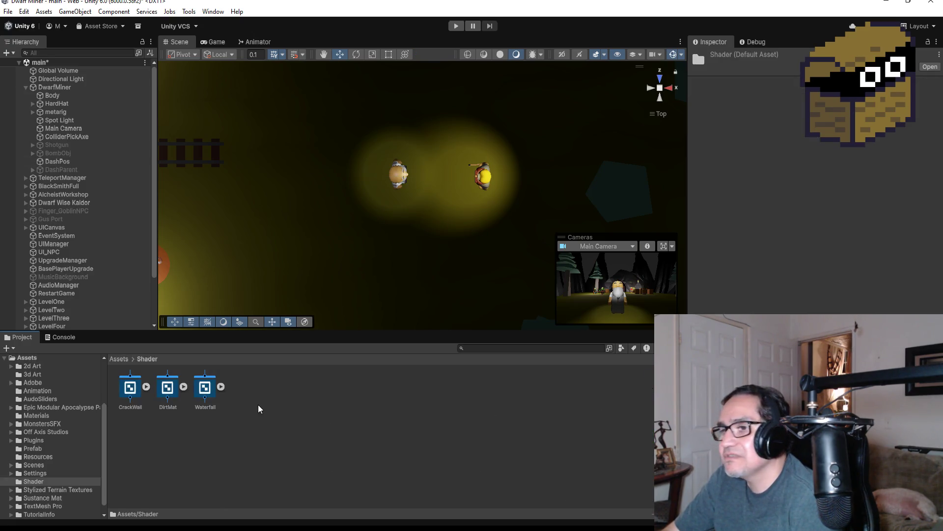
left_click(164, 386)
left_click(117, 386)
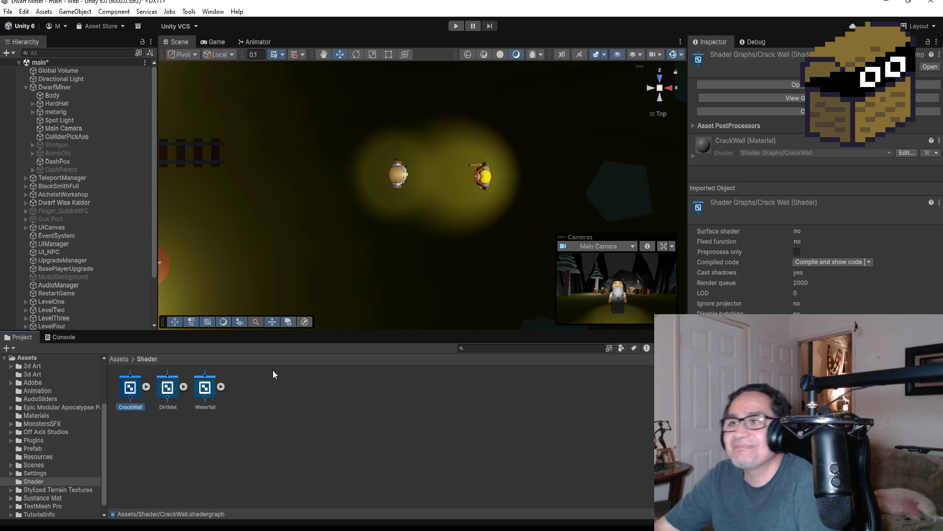
left_click(46, 90)
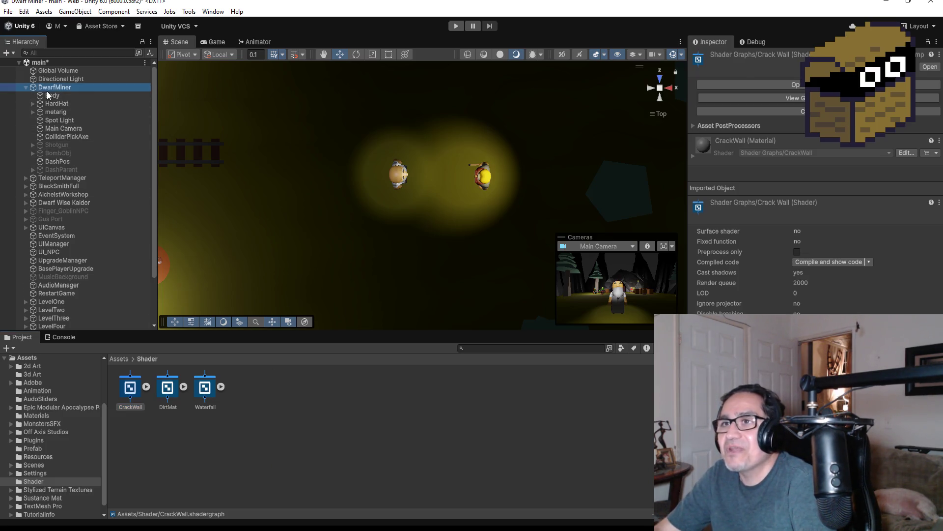
- Collapse DwarfMiner's children and start Play mode, dismissing the settings panel
left_click(26, 87)
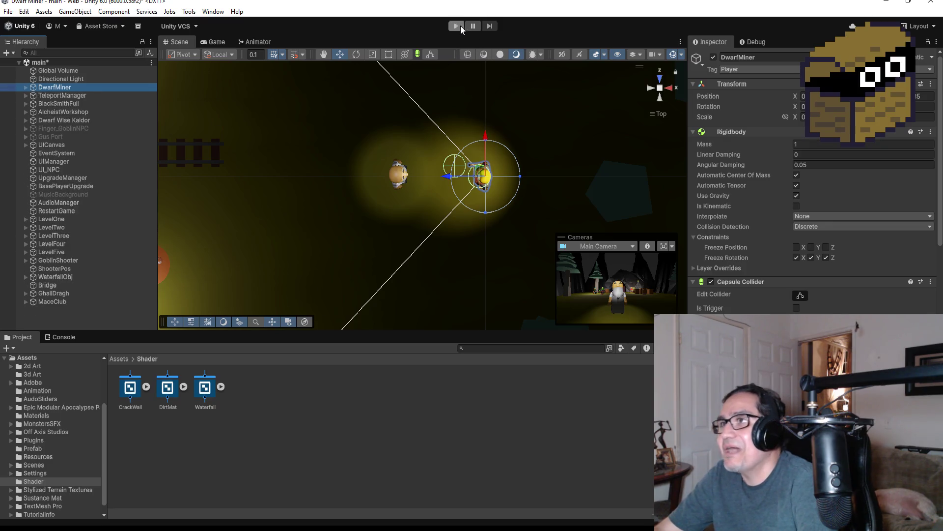
left_click(461, 28)
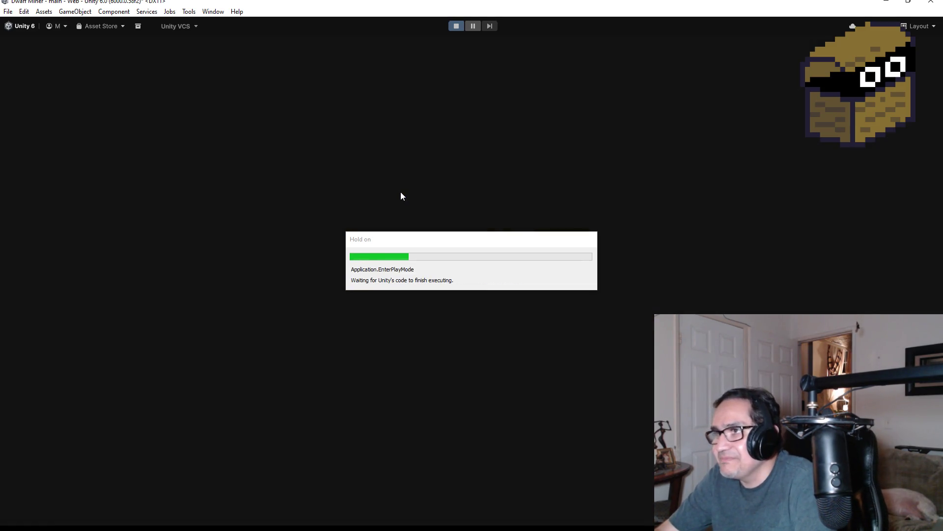
key("Escape")
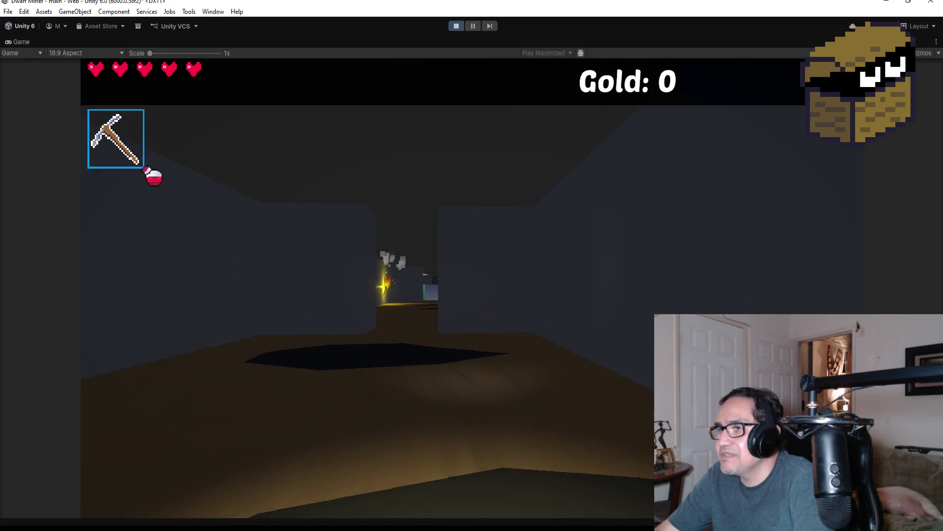
- Walk forward down the torch-lit corridor, then pause and exit Play mode
key("w")
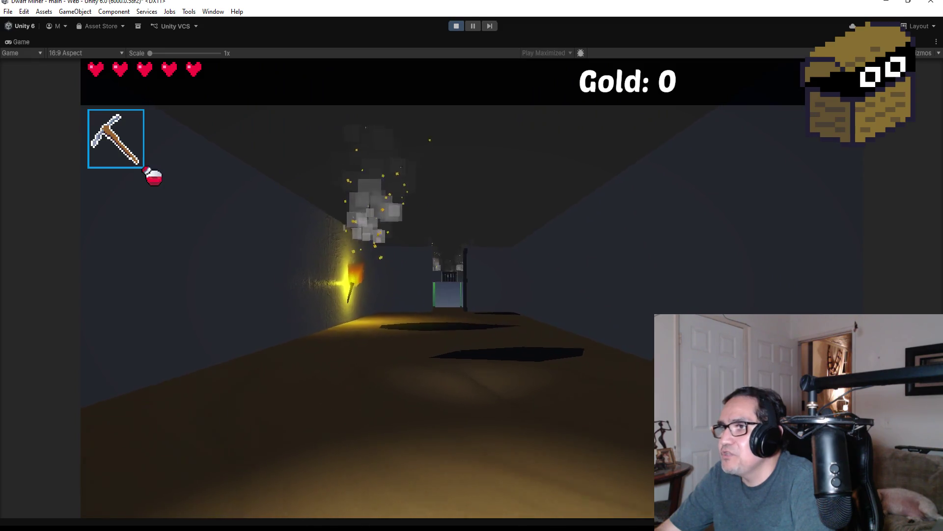
key("w")
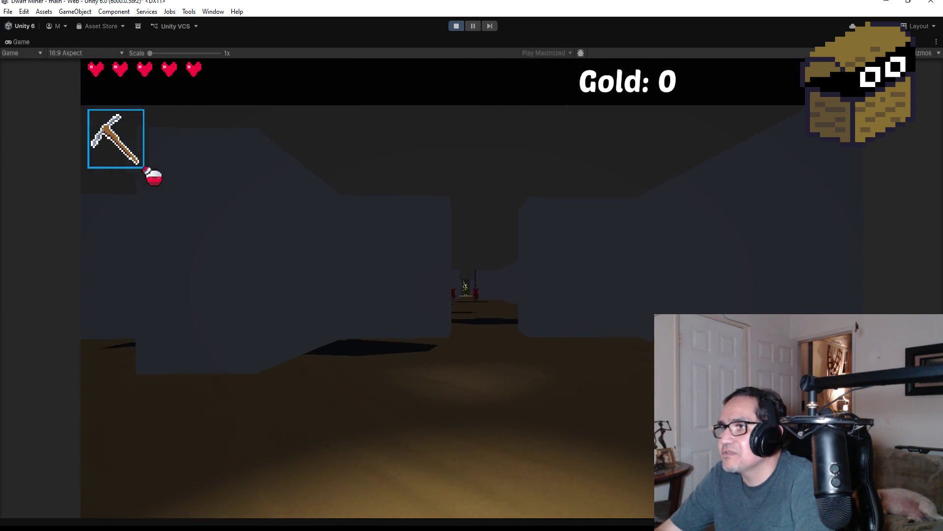
key("w")
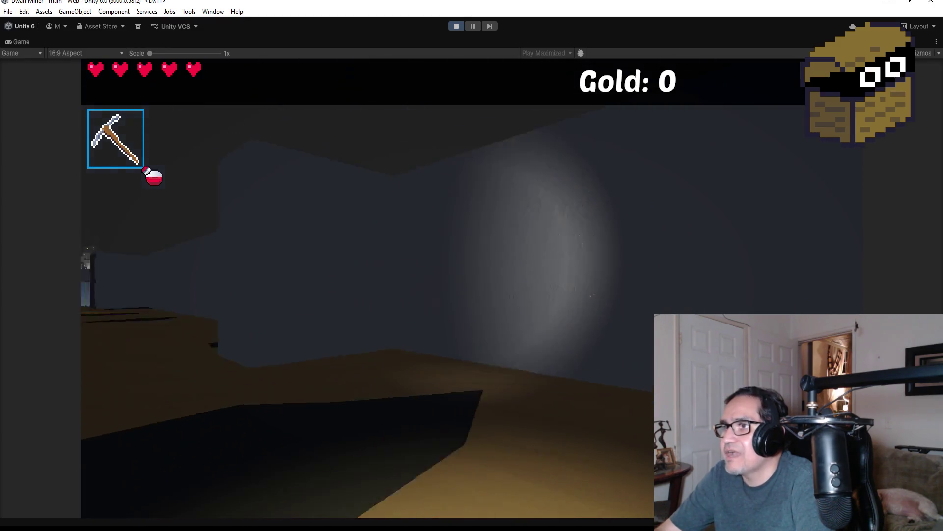
key("Escape")
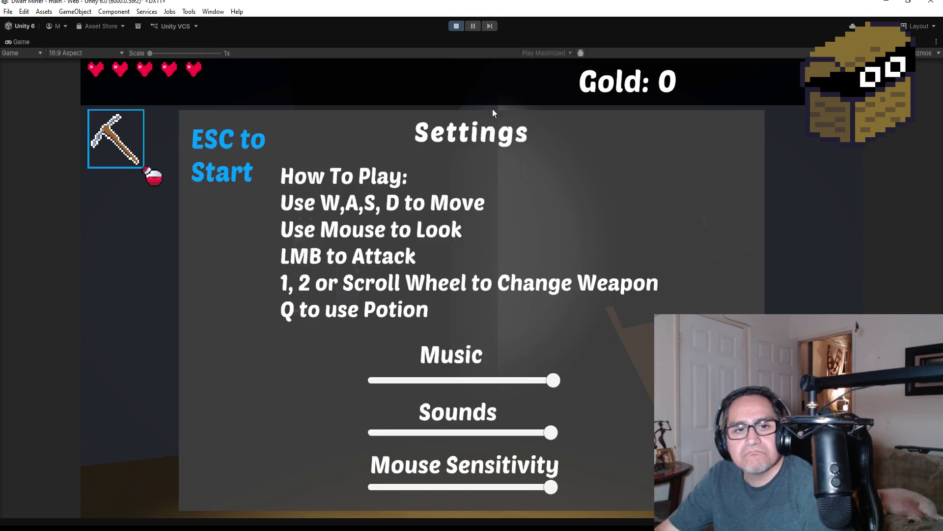
left_click(452, 28)
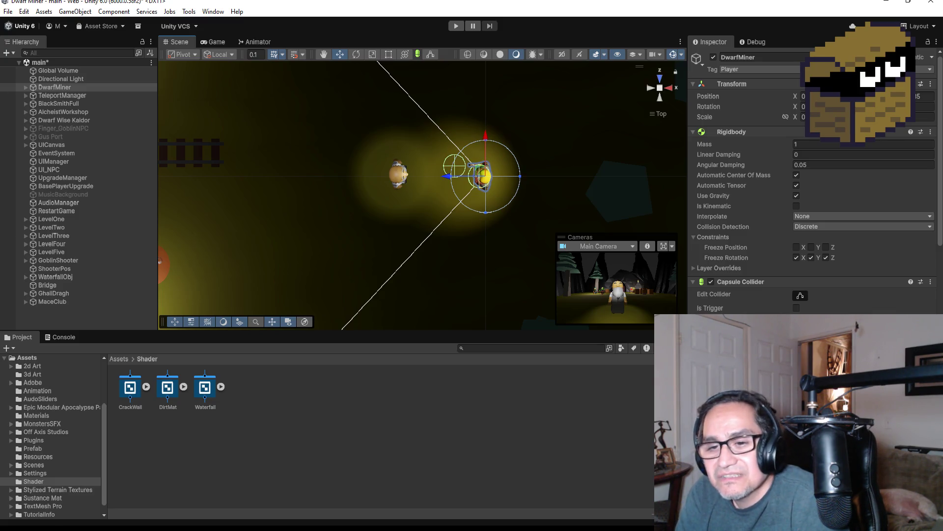
key("Return")
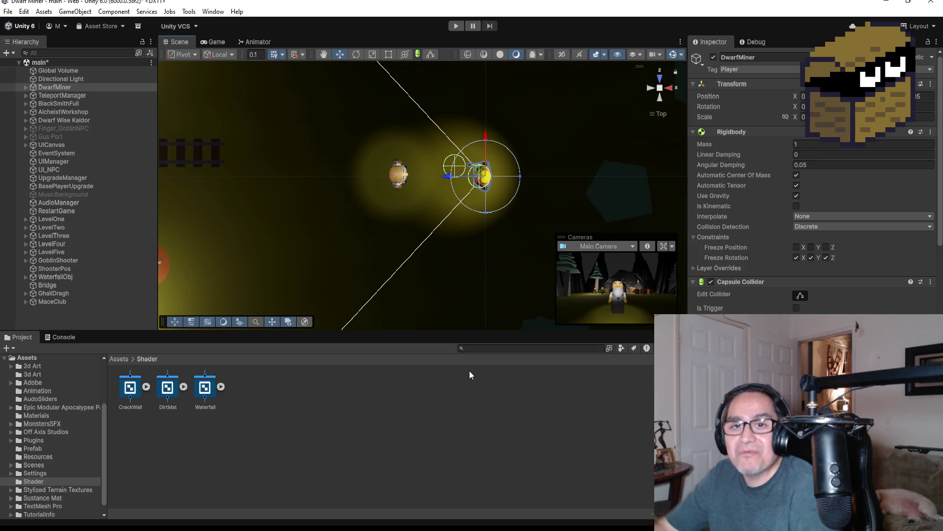
left_click(68, 302)
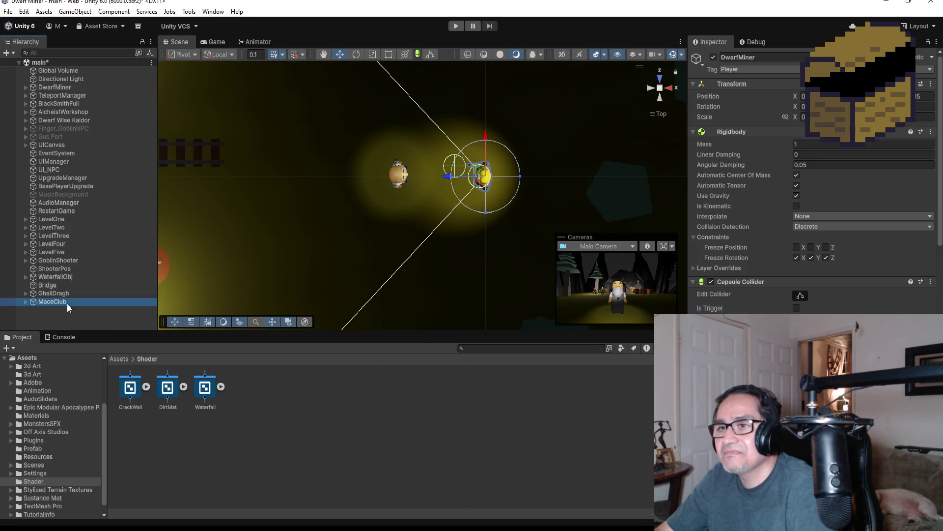
- Frame the GhallDragh goblin and orbit to view it at an angle beside the MaceClub
double_click(72, 293)
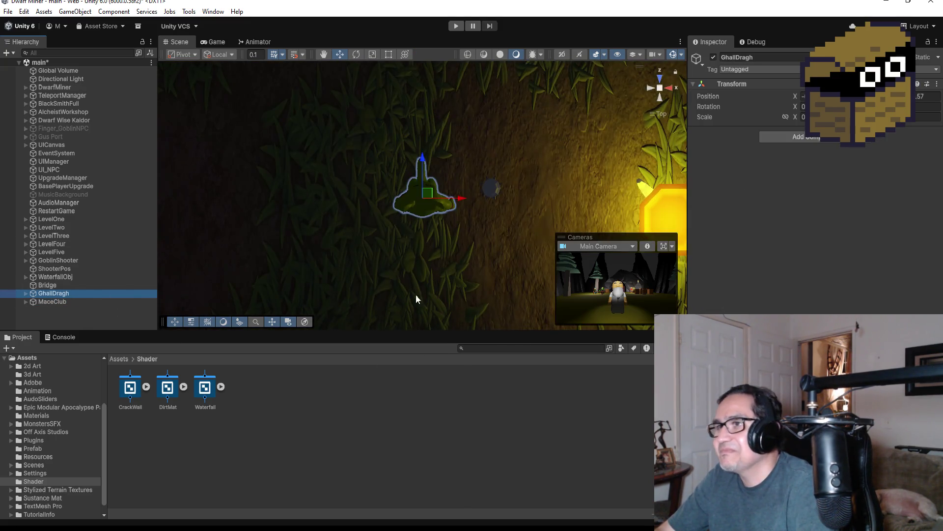
mouse_move(581, 152)
left_mouse_down()
mouse_move(573, 157)
mouse_move(524, 127)
left_mouse_up()
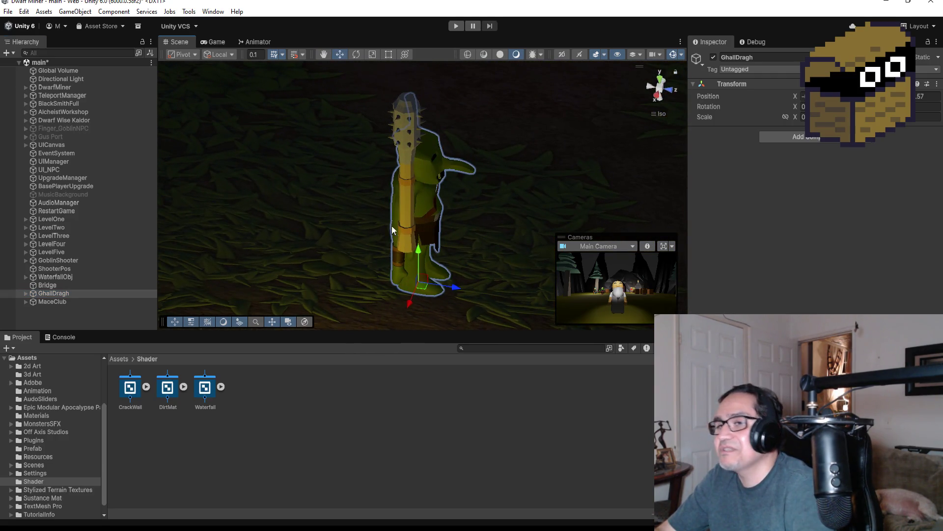
left_click(52, 301)
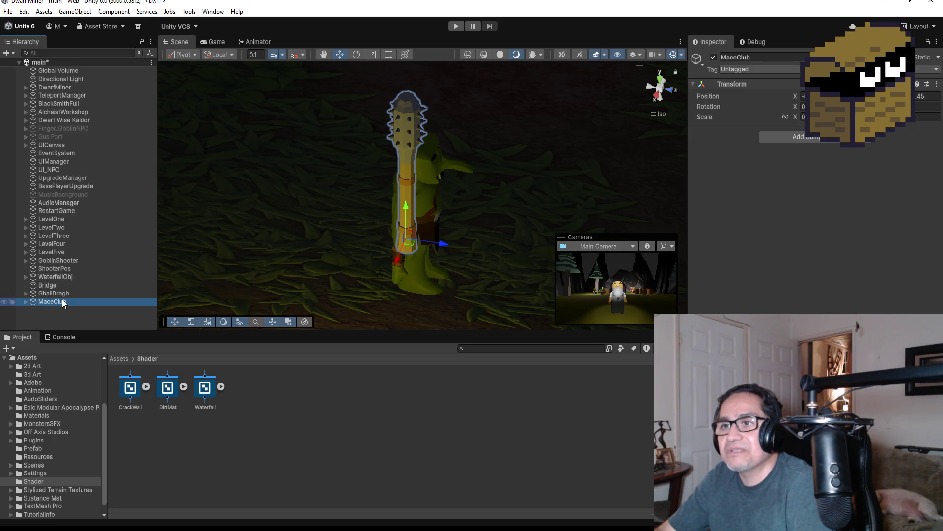
left_click(57, 294)
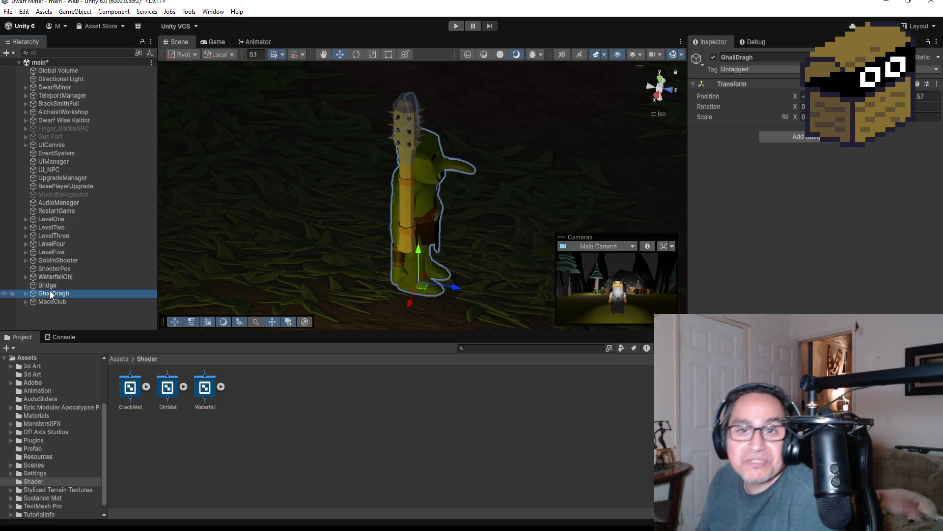
- Expand GhallDragh and inspect its Body and Skirt child parts
left_click(26, 294)
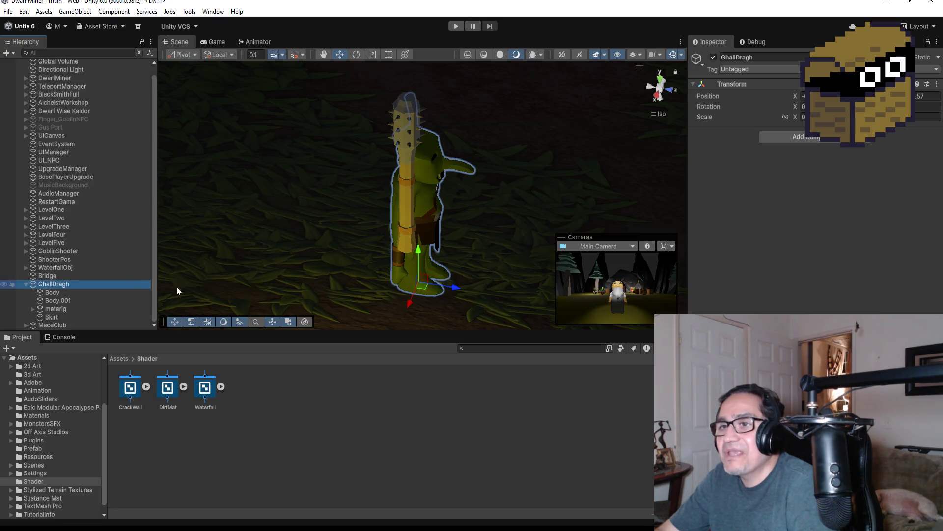
left_click(56, 291)
left_click(57, 285)
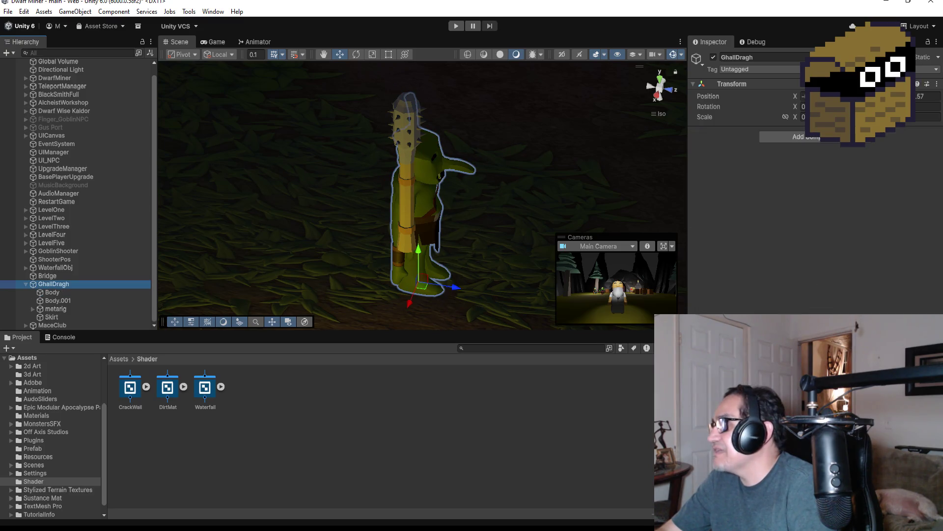
left_click(58, 300)
left_click(60, 283)
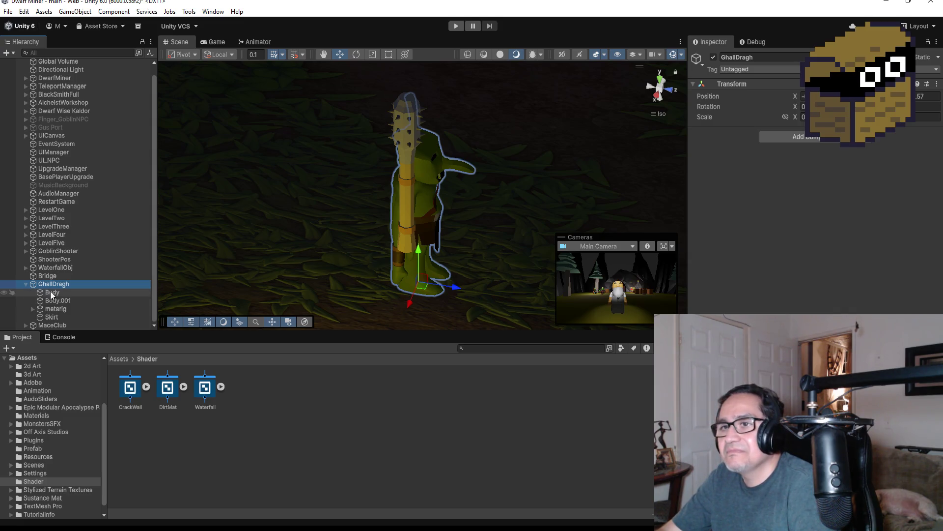
left_click(52, 292)
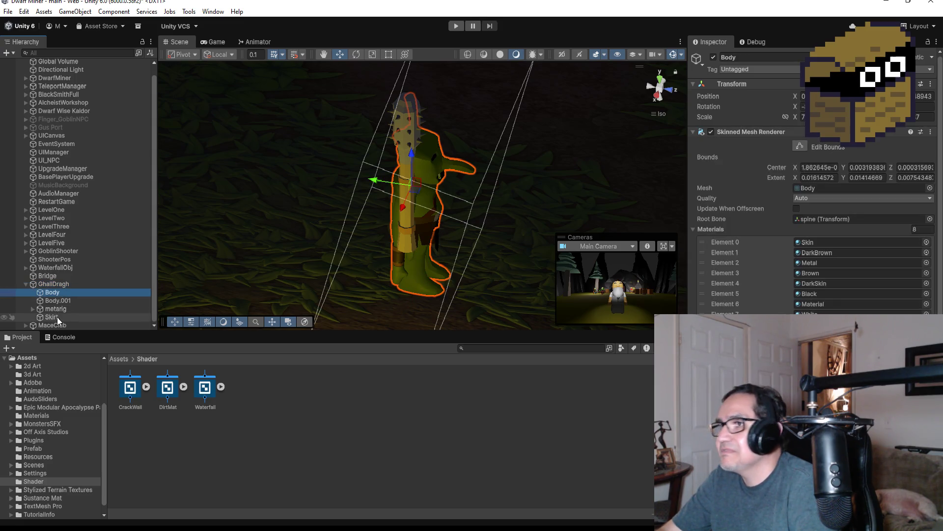
left_click(57, 316)
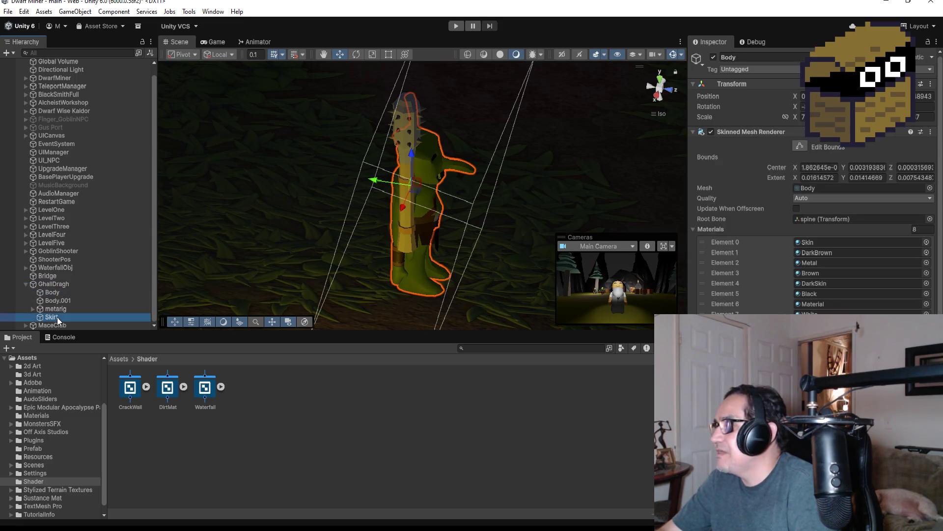
- Reselect the GhallDragh parent and orbit the view around behind the goblin
left_click(42, 285)
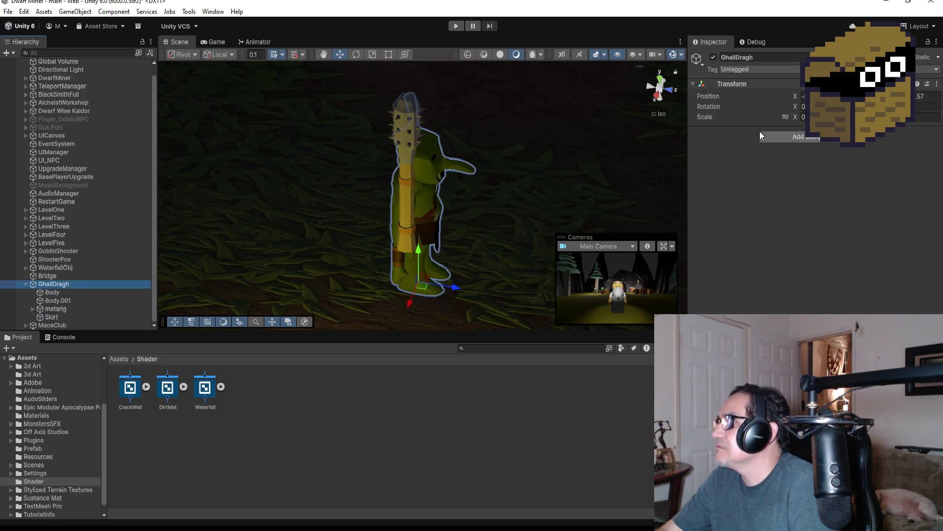
left_click(50, 275)
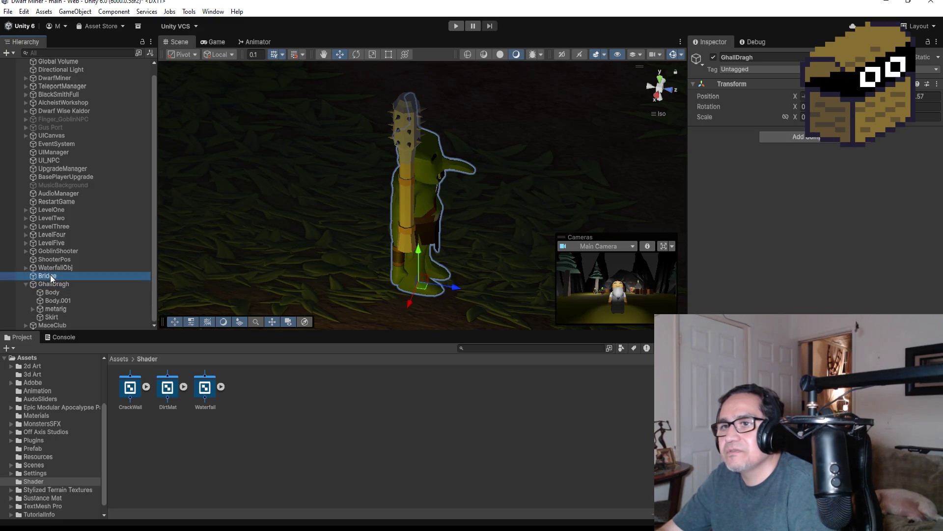
left_click(49, 285)
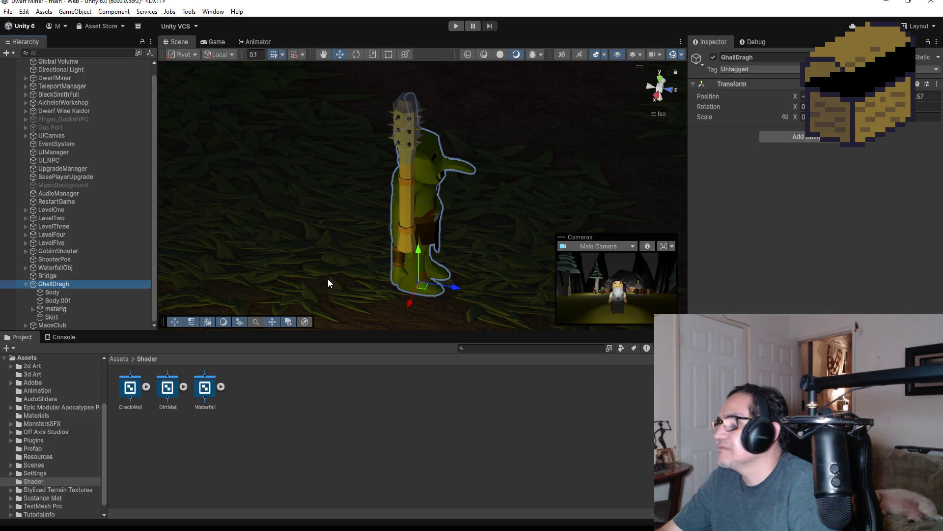
mouse_move(364, 213)
left_mouse_down()
mouse_move(523, 216)
mouse_move(526, 186)
mouse_move(311, 148)
mouse_move(430, 177)
mouse_move(450, 194)
left_mouse_up()
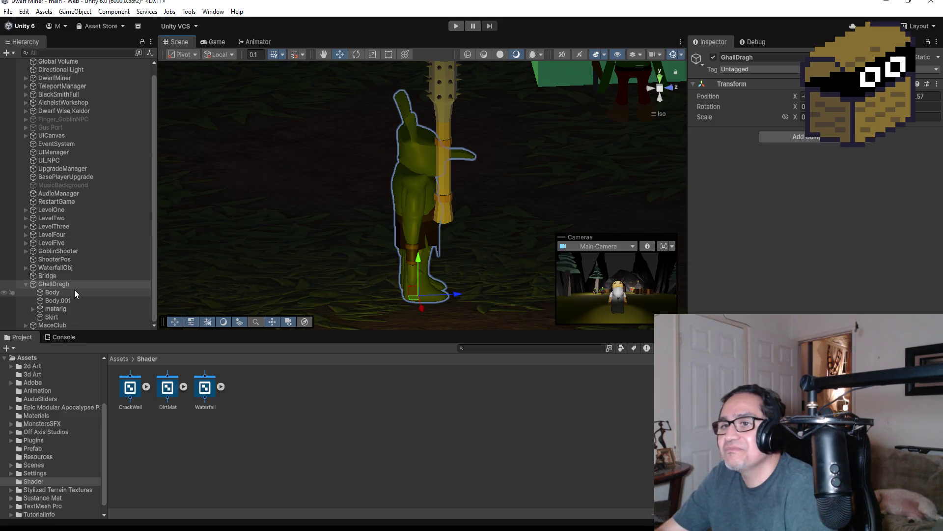
- Inspect the goblin's metarig skeleton from behind, then select the MaceClub
left_click(60, 309)
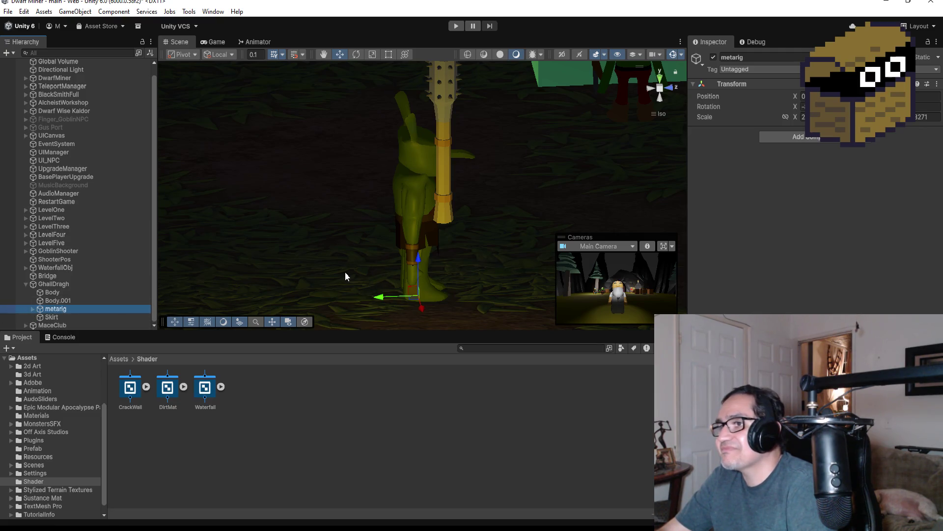
mouse_move(491, 253)
left_mouse_down()
mouse_move(471, 200)
mouse_move(299, 154)
mouse_move(540, 188)
left_mouse_up()
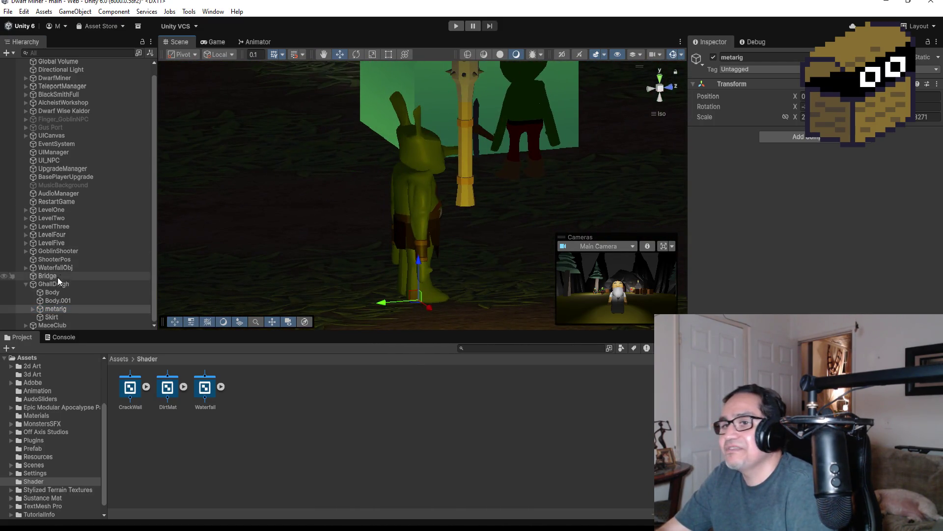
left_click(53, 325)
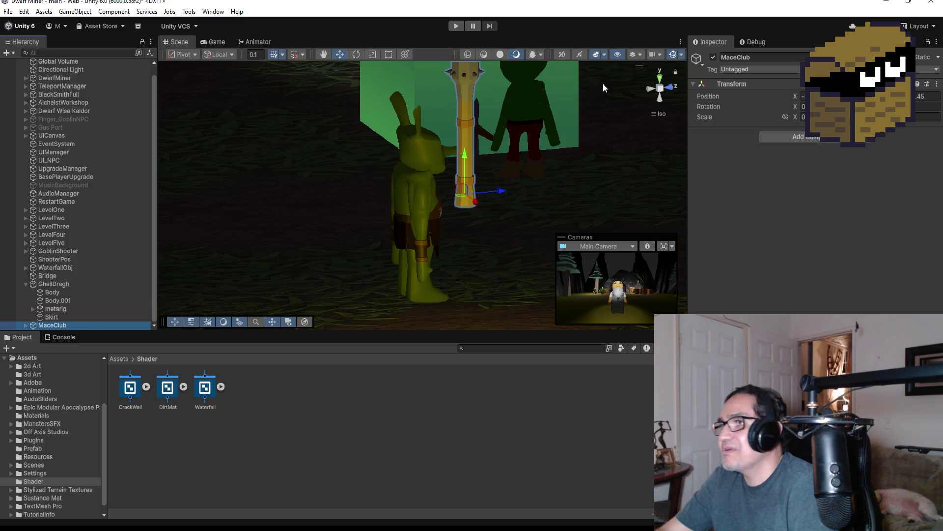
- Move the MaceClub along X and Z toward the goblin, undoing an accidental scale change
mouse_move(473, 201)
left_mouse_down()
mouse_move(432, 179)
mouse_move(432, 235)
left_mouse_up()
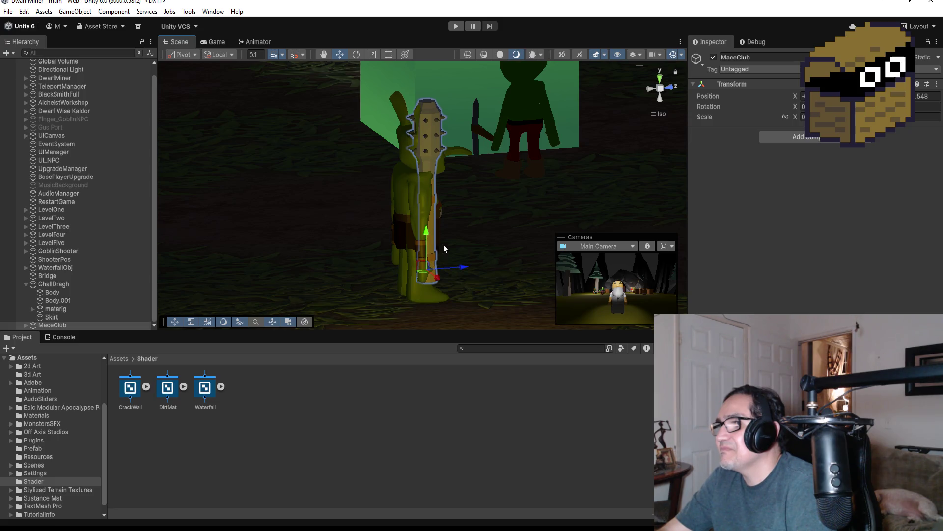
left_click_drag(461, 267, 460, 271)
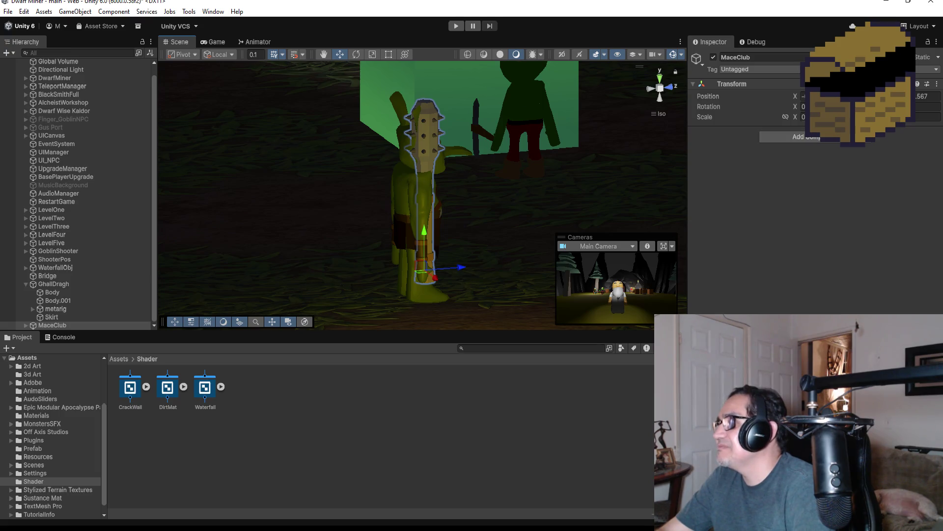
left_click_drag(795, 116, 796, 117)
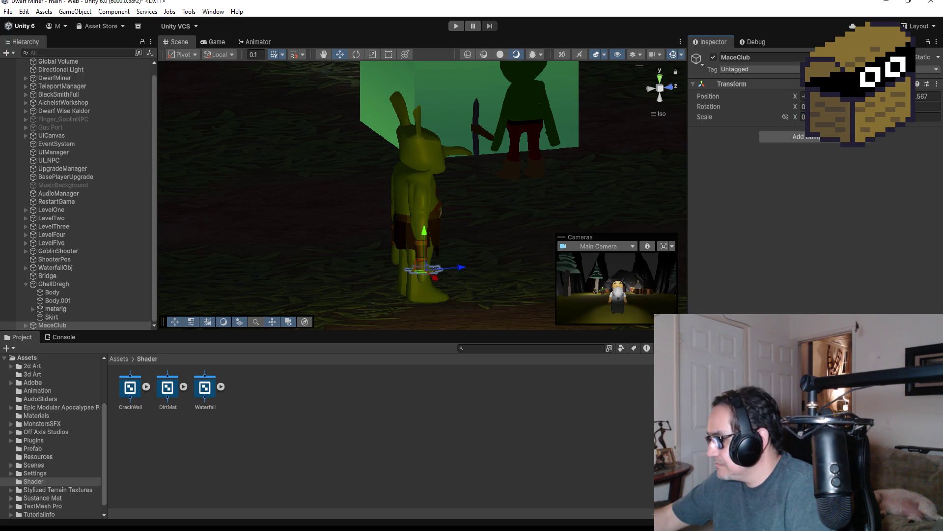
key("ctrl+z")
key("ctrl+y")
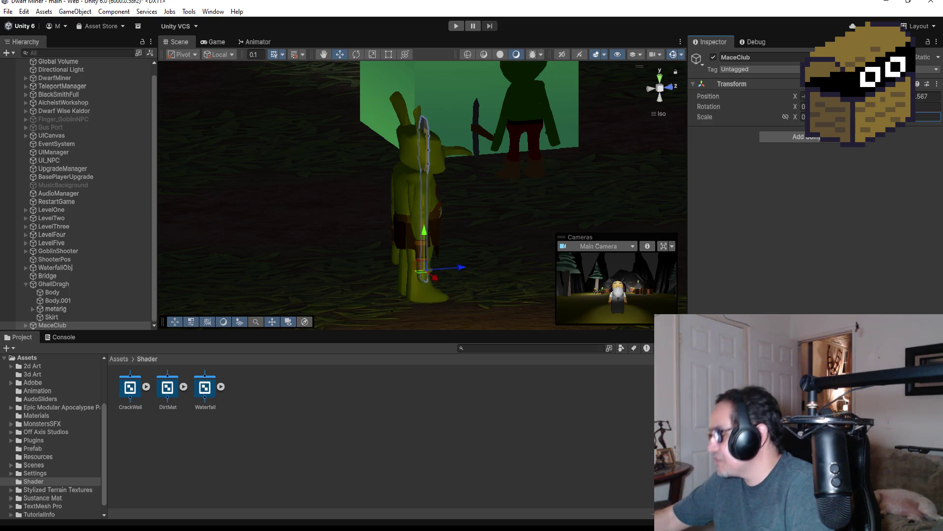
key("ctrl+z")
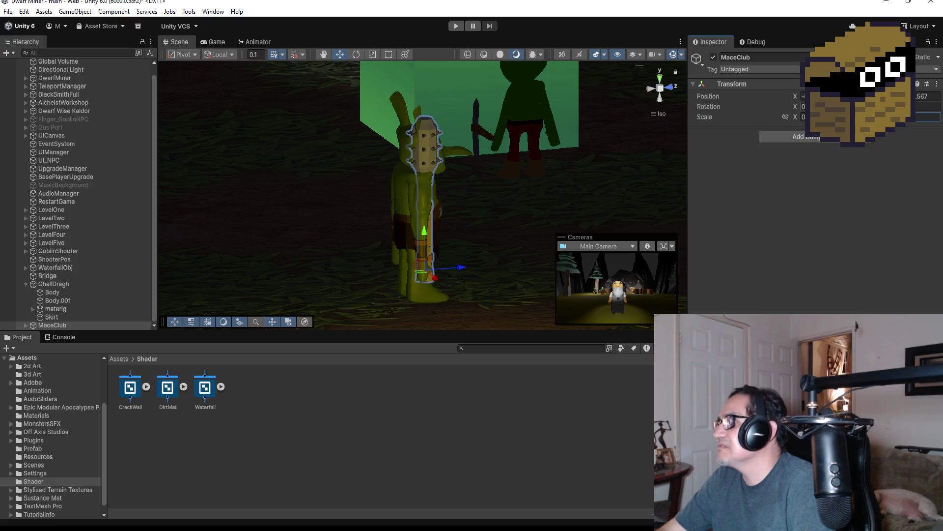
- Set the MaceClub's Rotation X to 90 so it lies horizontally
key("ctrl+z")
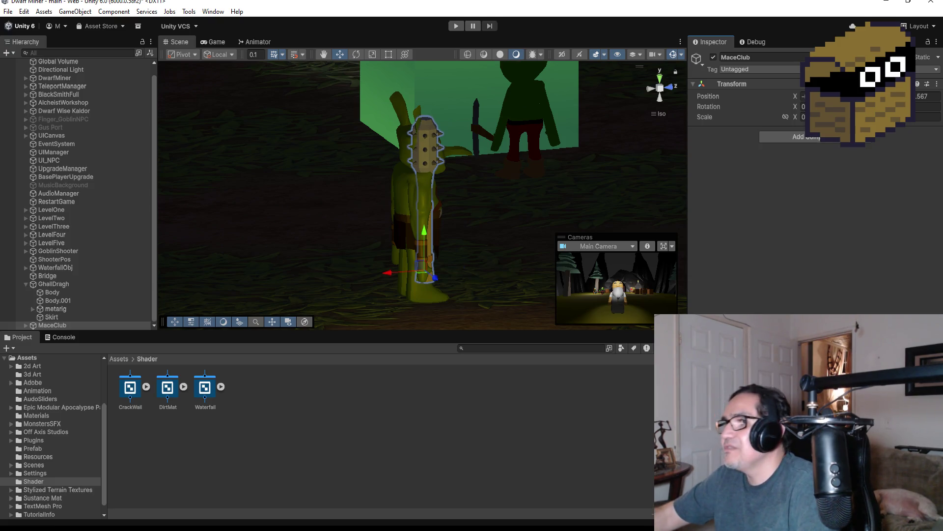
key("ctrl+z")
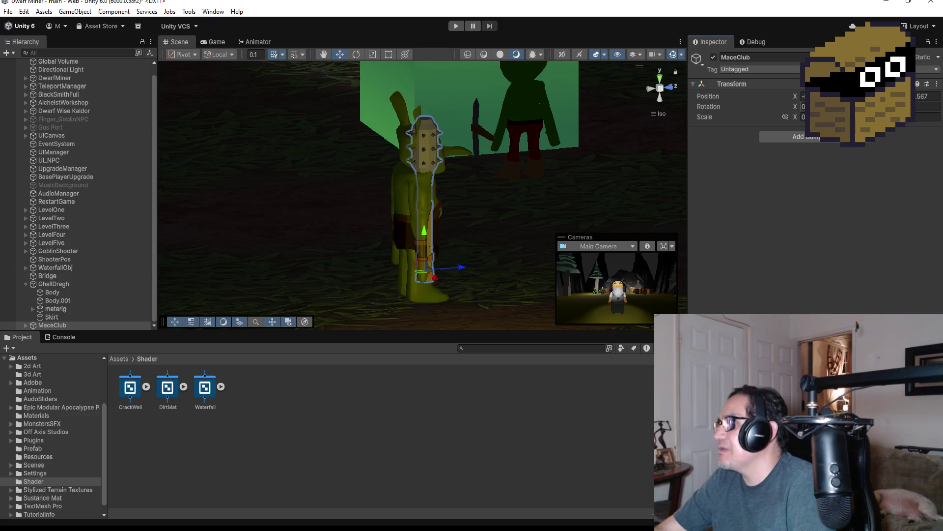
type("90")
key("Return")
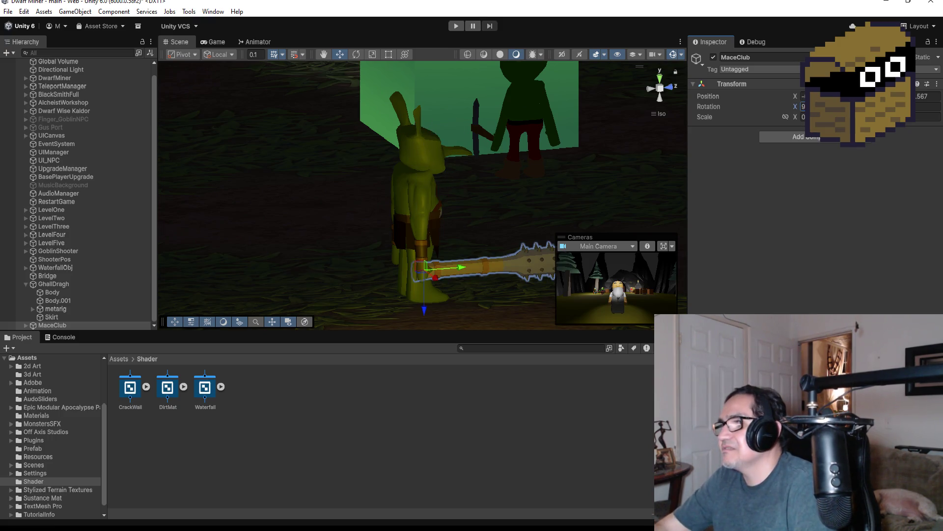
mouse_move(568, 183)
left_mouse_down()
mouse_move(375, 270)
mouse_move(349, 270)
mouse_move(393, 273)
mouse_move(344, 274)
mouse_move(360, 272)
mouse_move(415, 314)
mouse_move(390, 308)
left_mouse_up()
- Orbit to the goblin's front to check the horizontal mace's position
left_click_drag(490, 230, 372, 243)
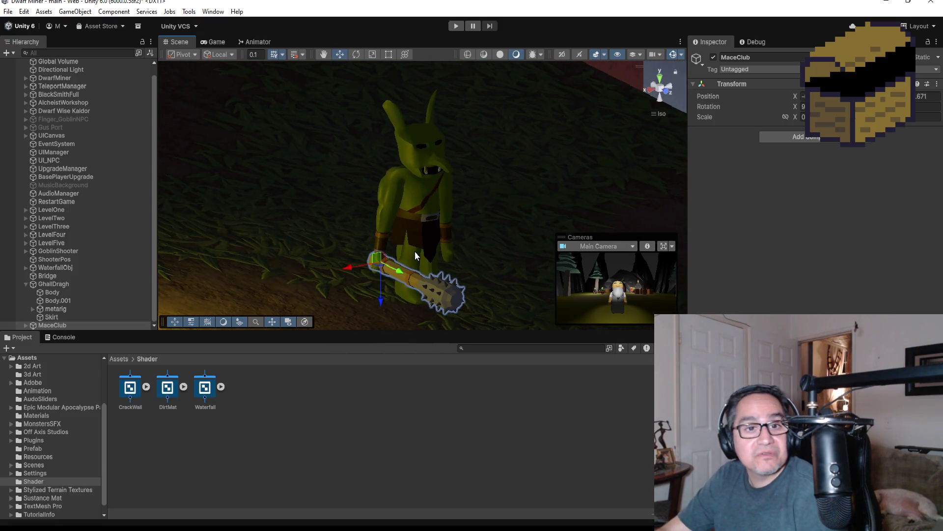
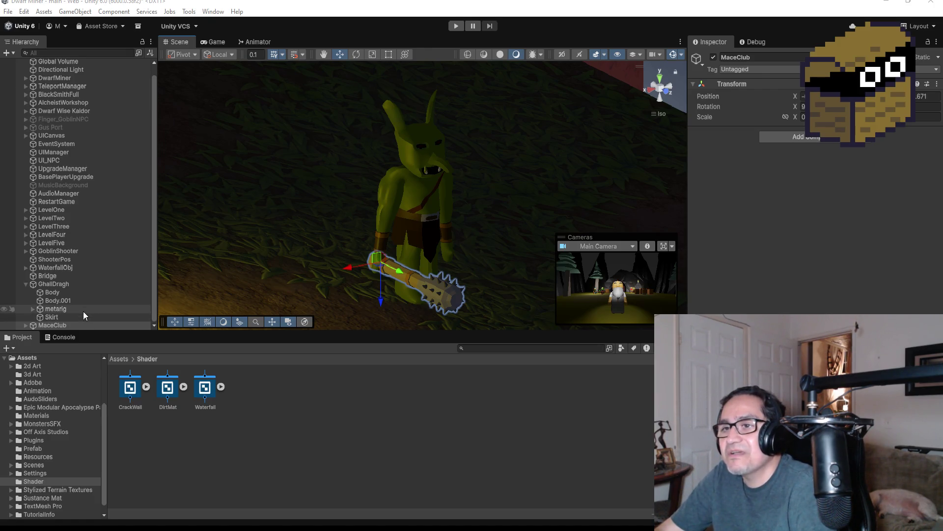
- Expand the goblin's right-arm bones and parent MaceClub under the hand.R bone
left_click(32, 309)
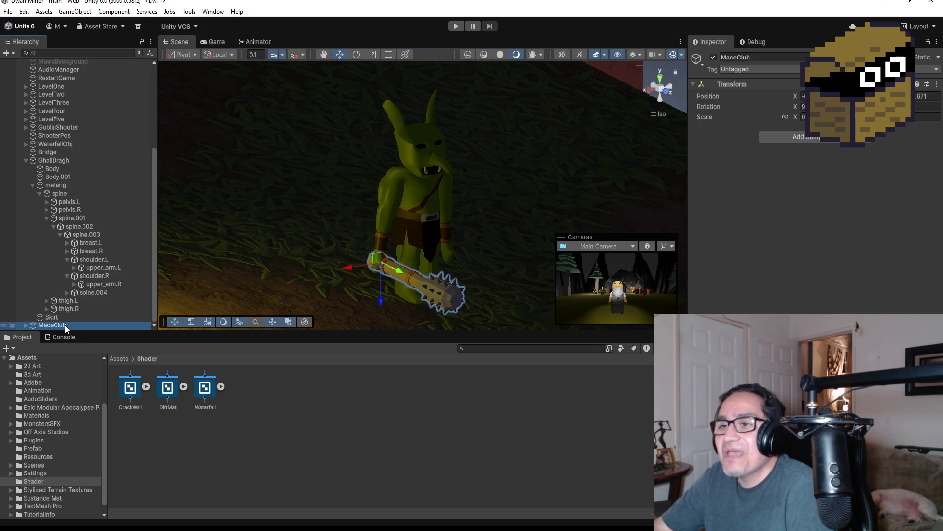
mouse_move(64, 324)
left_mouse_down()
mouse_move(93, 281)
mouse_move(90, 330)
left_mouse_up()
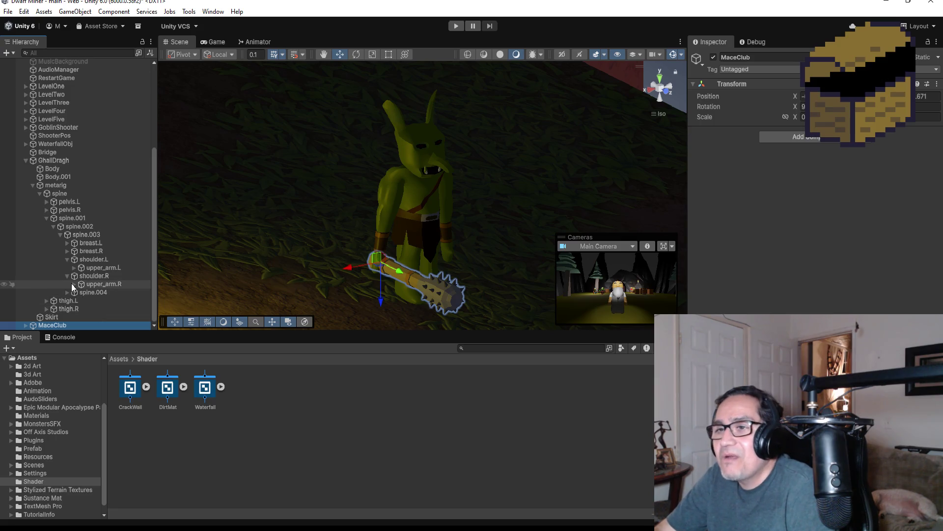
left_click(75, 284)
left_click(81, 292)
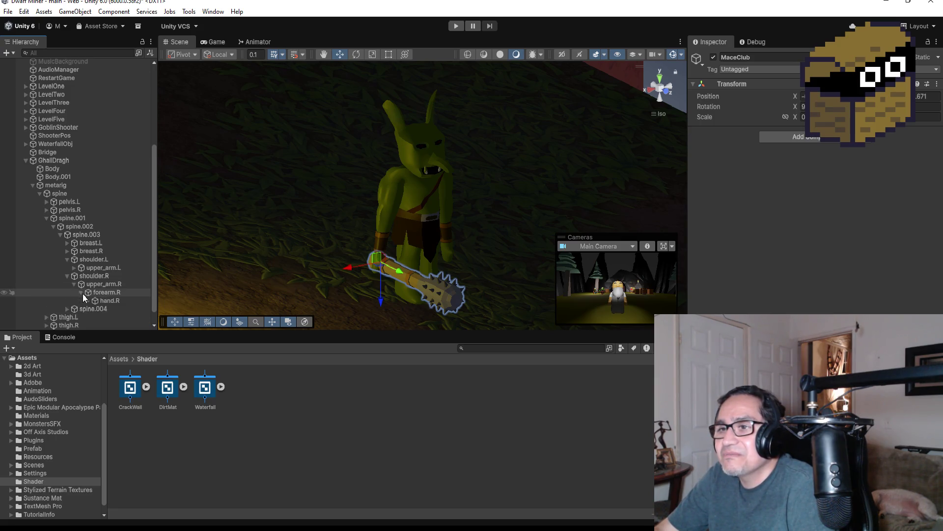
scroll(98, 292, "down", 1)
left_click_drag(55, 324, 103, 284)
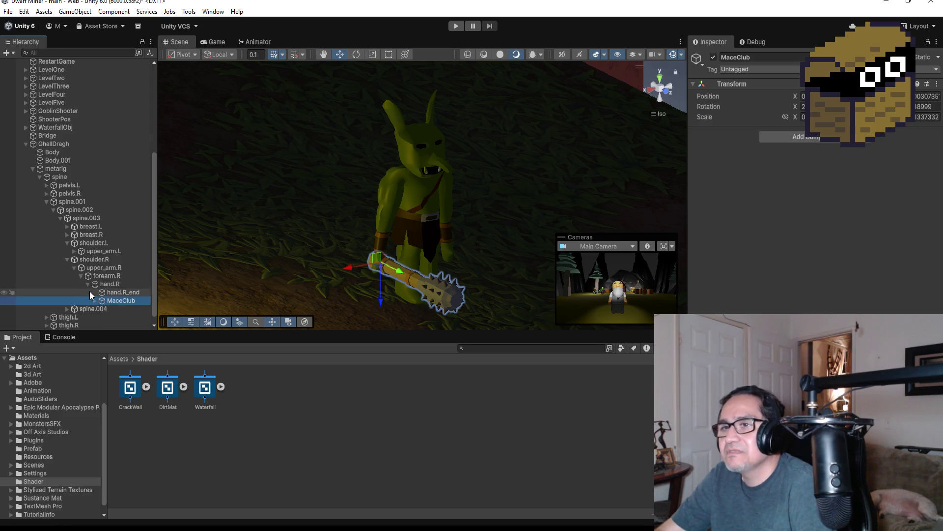
- Select the forearm.R and upper_arm.R bones and orbit to a side view of the goblin
left_click(102, 277)
left_click(99, 269)
mouse_move(296, 242)
left_mouse_down()
mouse_move(463, 217)
mouse_move(529, 224)
left_mouse_up()
- Test-rotate forearm.R and upper_arm.R to raise the club, then undo the arm rotation
left_click(105, 276)
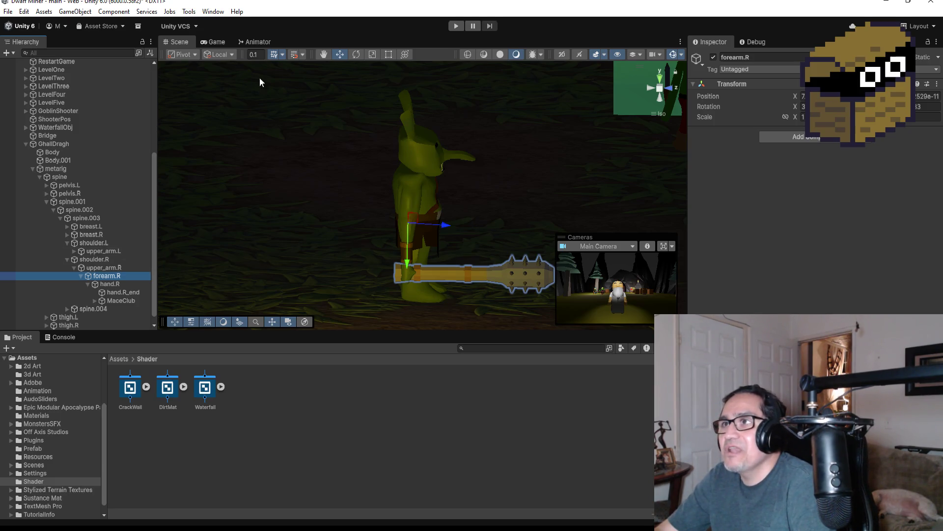
left_click(357, 53)
mouse_move(436, 199)
left_mouse_down()
mouse_move(404, 117)
mouse_move(419, 140)
left_mouse_up()
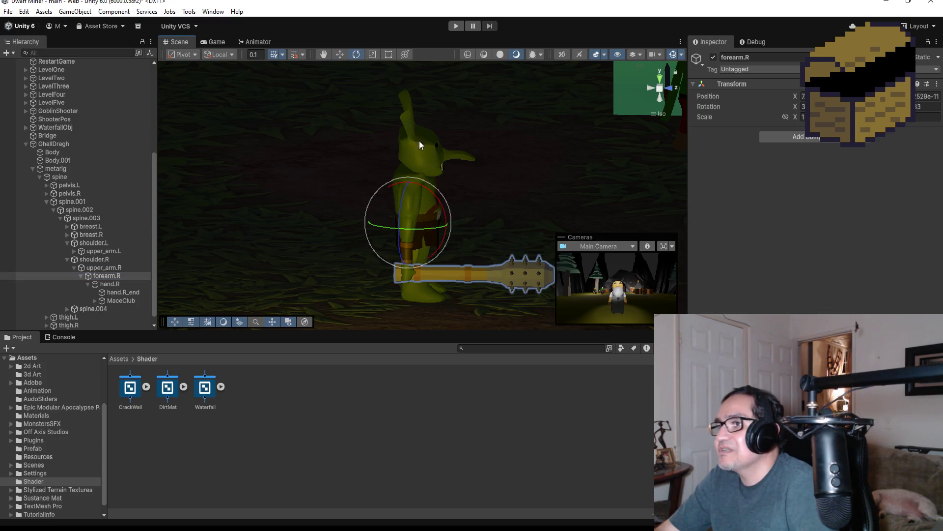
left_click(116, 268)
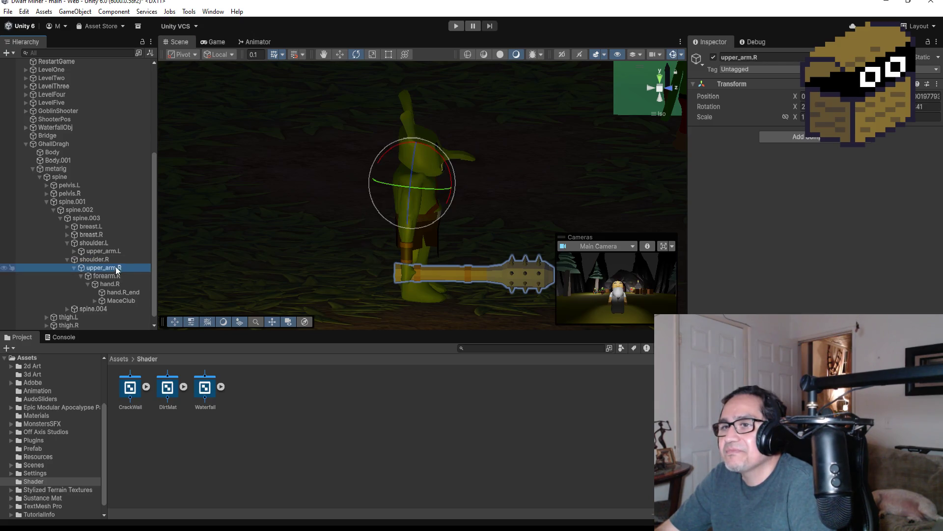
mouse_move(434, 147)
left_mouse_down()
mouse_move(407, 49)
mouse_move(370, 25)
mouse_move(414, 60)
left_mouse_up()
key("ctrl+z")
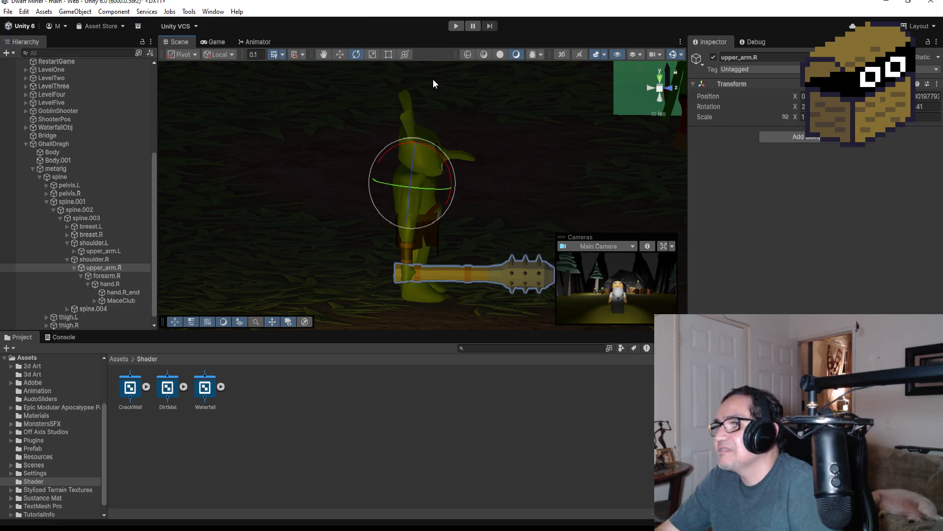
- Inspect the pose from several angles, turn off the Cameras overlay preview, and reselect GhallDragh
mouse_move(578, 168)
left_mouse_down()
mouse_move(619, 169)
mouse_move(316, 145)
mouse_move(382, 151)
left_mouse_up()
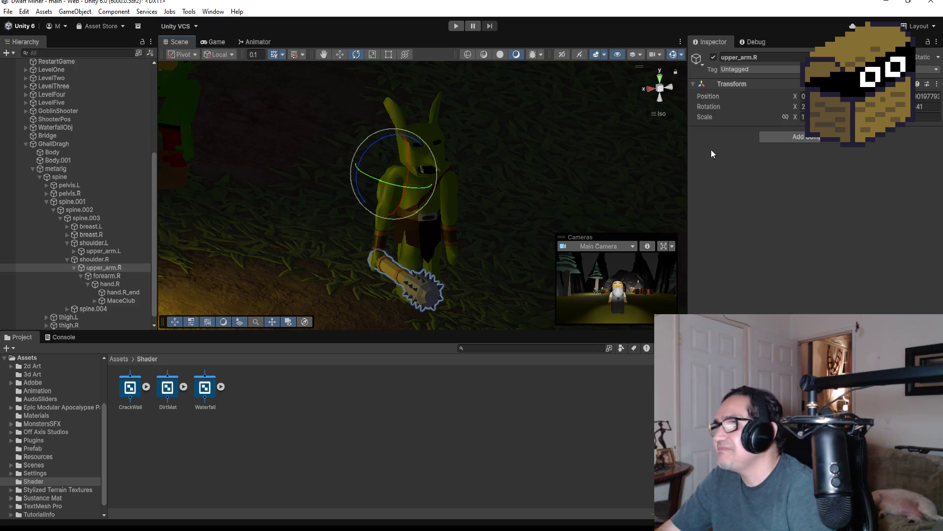
left_click(659, 80)
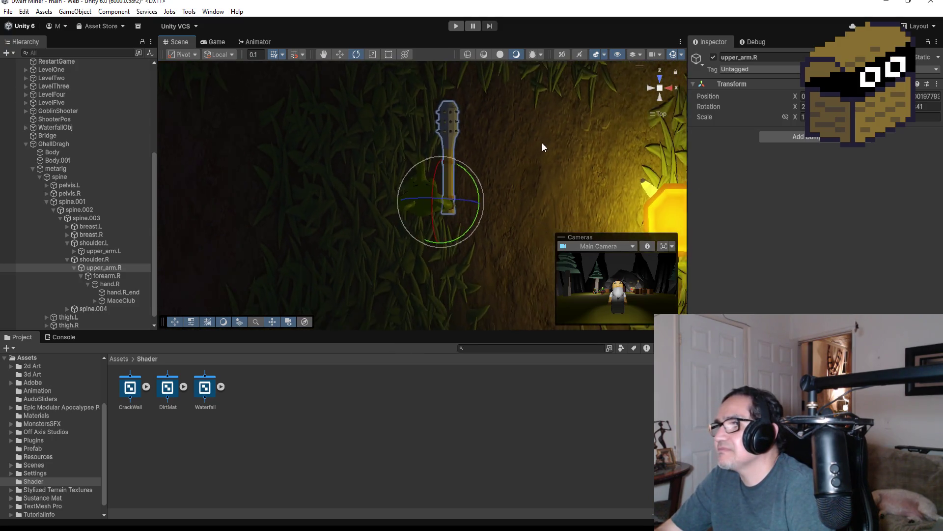
mouse_move(532, 164)
left_mouse_down()
mouse_move(505, 192)
mouse_move(244, 116)
mouse_move(591, 185)
mouse_move(535, 172)
left_mouse_up()
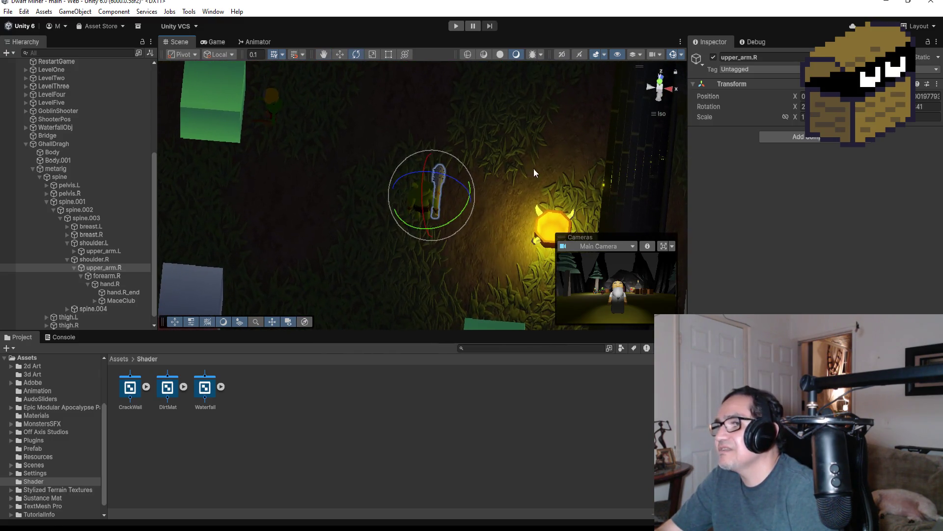
left_click(660, 83)
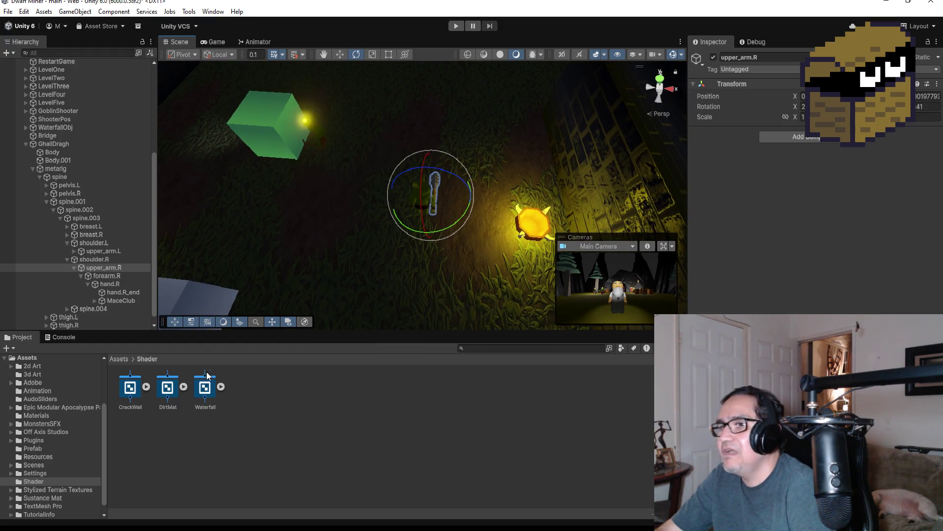
left_click(289, 321)
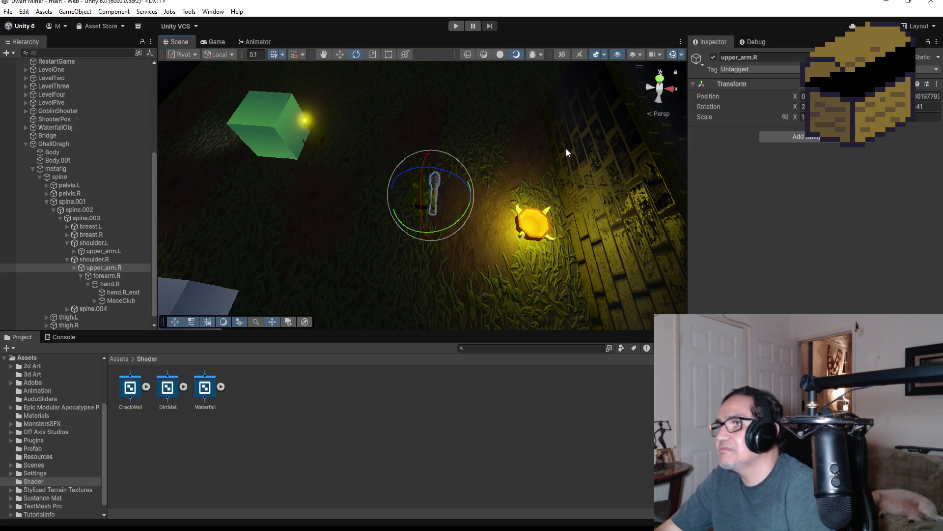
left_click(661, 82)
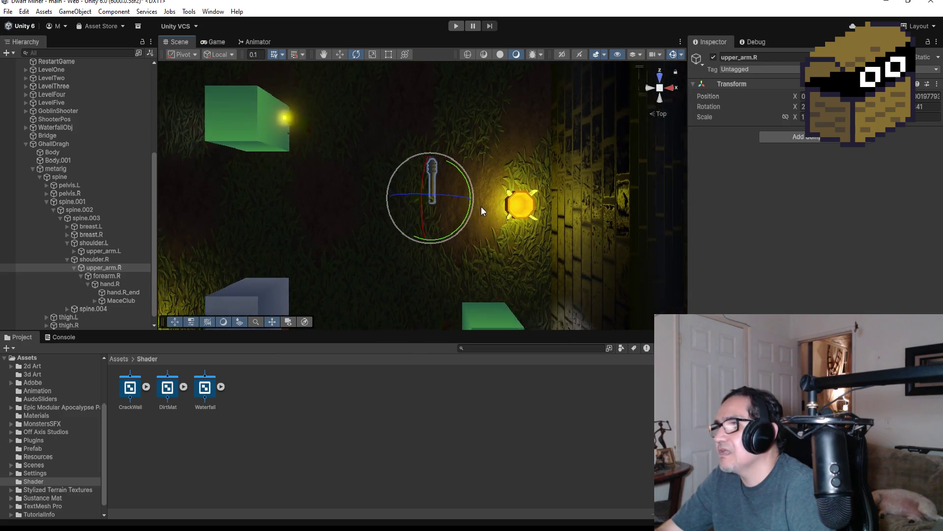
scroll(463, 216, "down", 4)
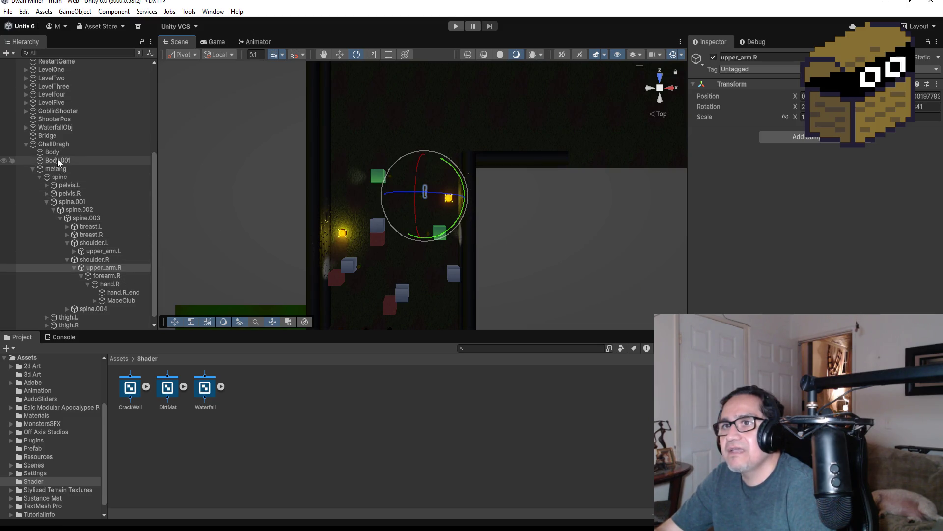
left_click(54, 144)
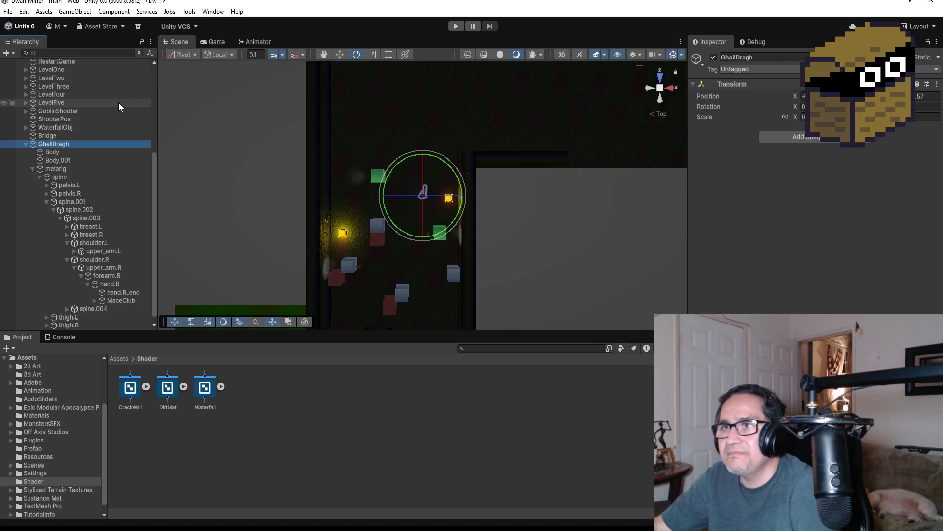
- Collapse the GhallDragh bone hierarchy and save the scene
left_click(28, 146)
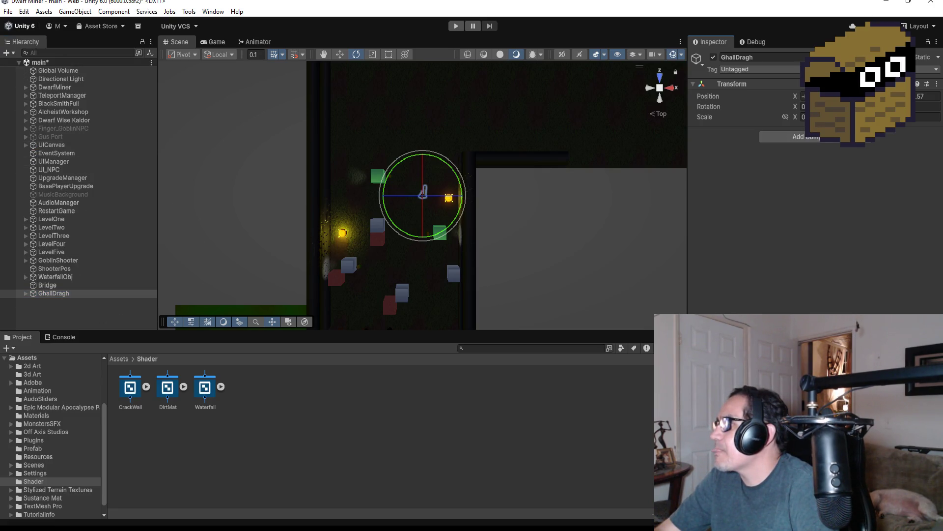
scroll(459, 240, "up", 5)
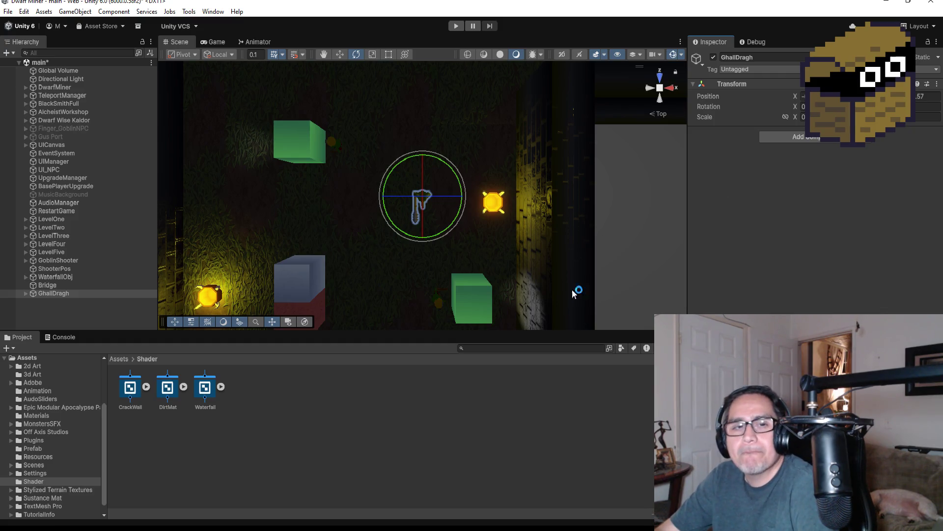
left_click(8, 12)
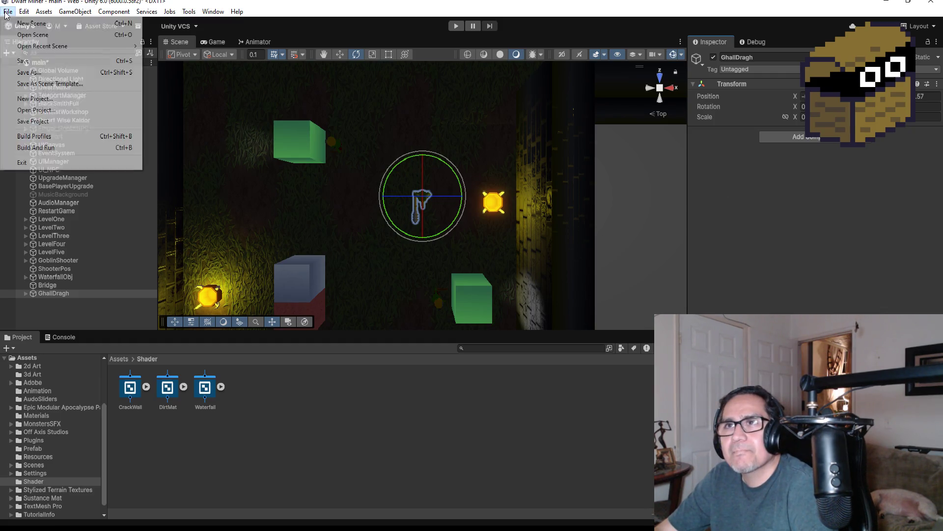
left_click(15, 60)
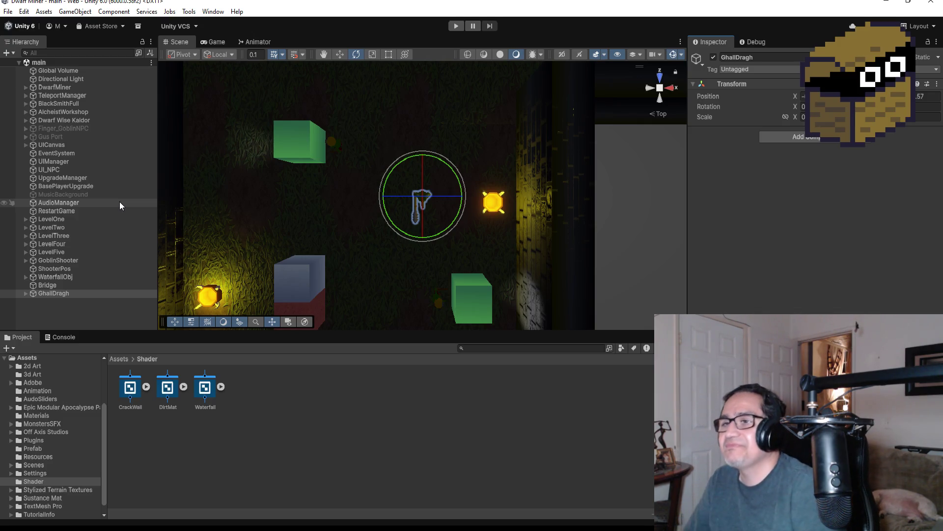
- Show the Assets root folder in the Project panel and select the 3d Art folder
left_click(118, 358)
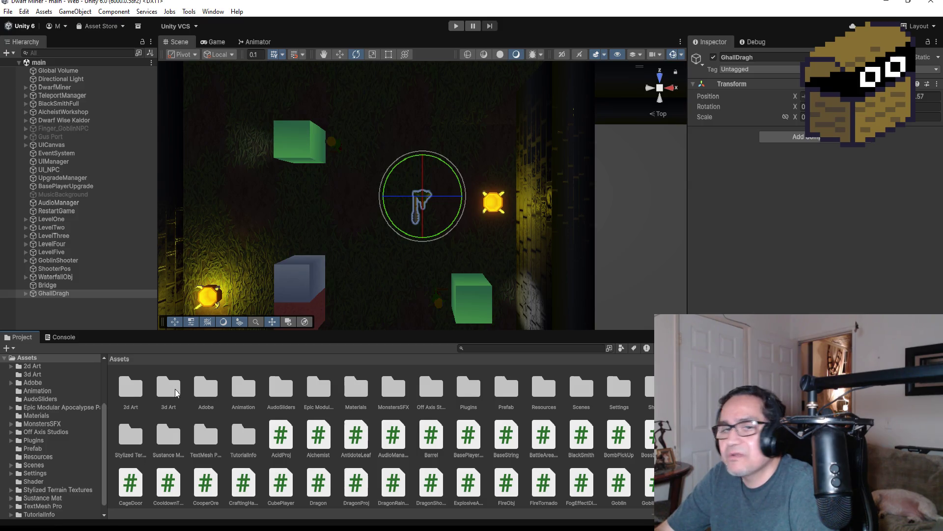
left_click(179, 392)
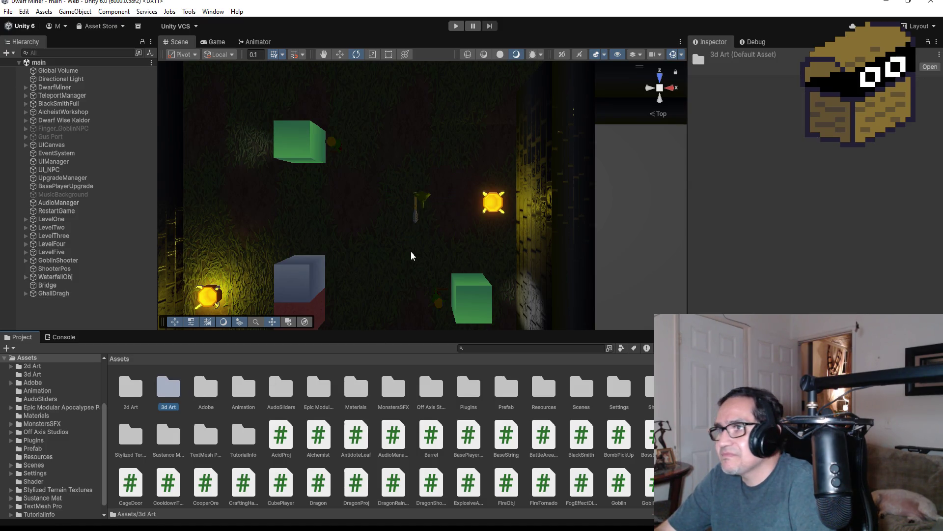
scroll(415, 259, "down", 5)
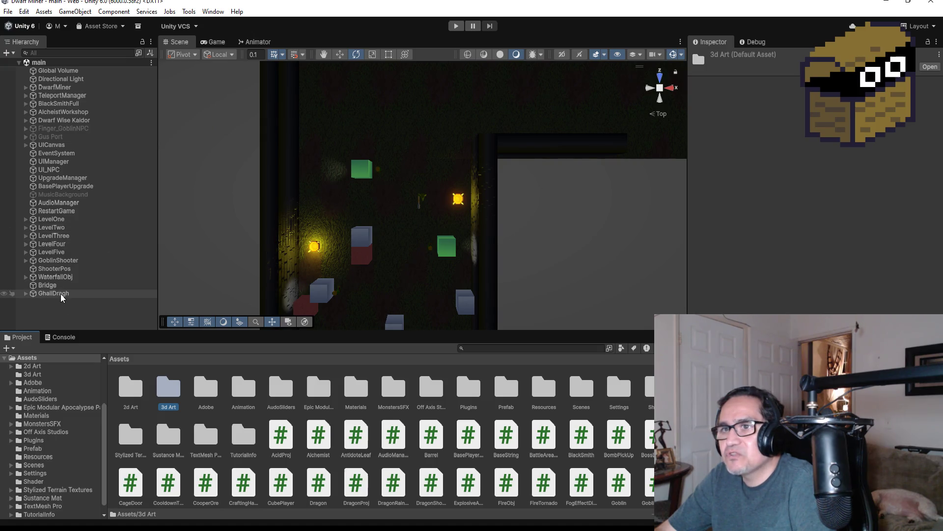
- Nudge GhallDragh slightly left along its X axis with the Move tool
left_click(61, 295)
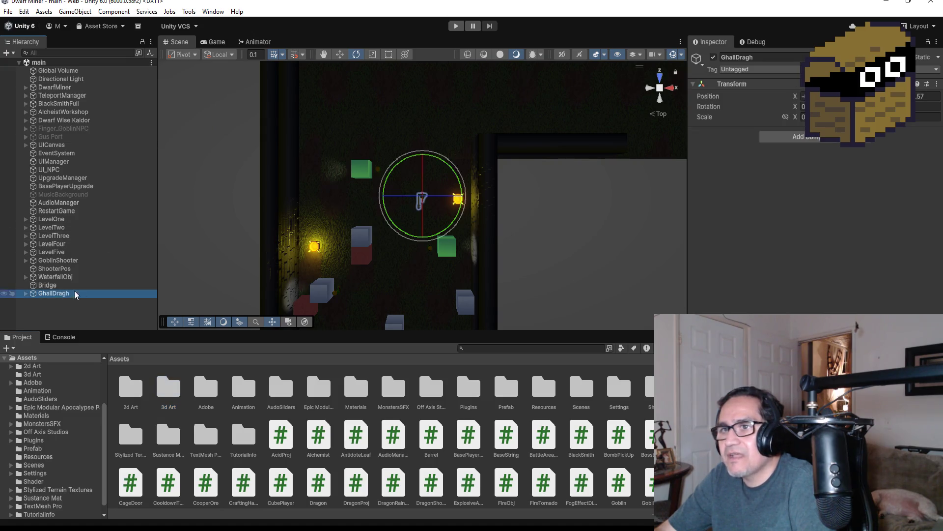
left_click(341, 55)
left_click_drag(385, 197, 377, 198)
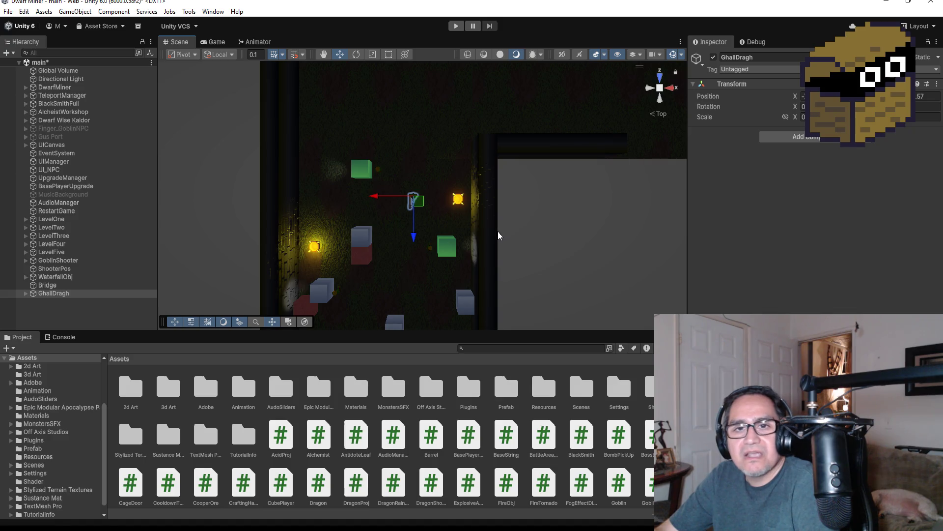
left_click(54, 87)
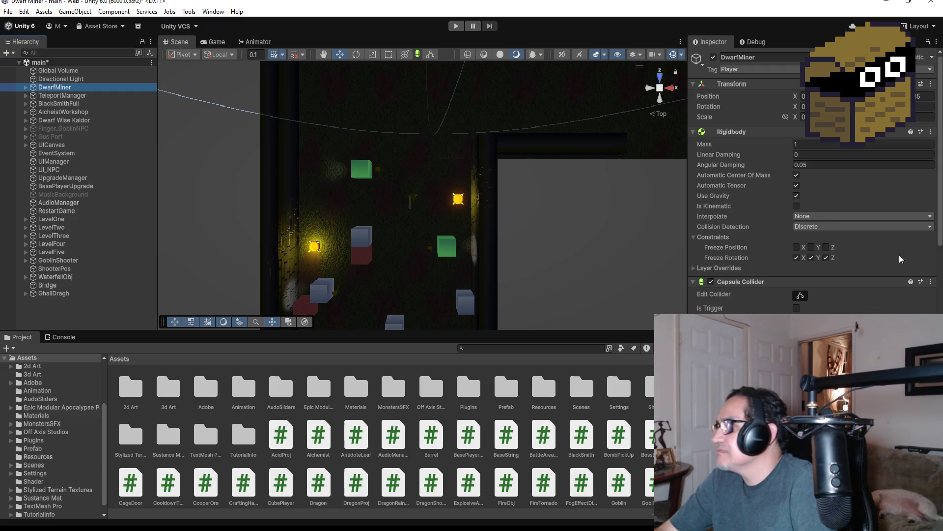
- Change DwarfMiner's Player script Pp zone from Zone 3 to Zone 5
scroll(859, 295, "down", 5)
scroll(860, 307, "down", 5)
left_click(856, 250)
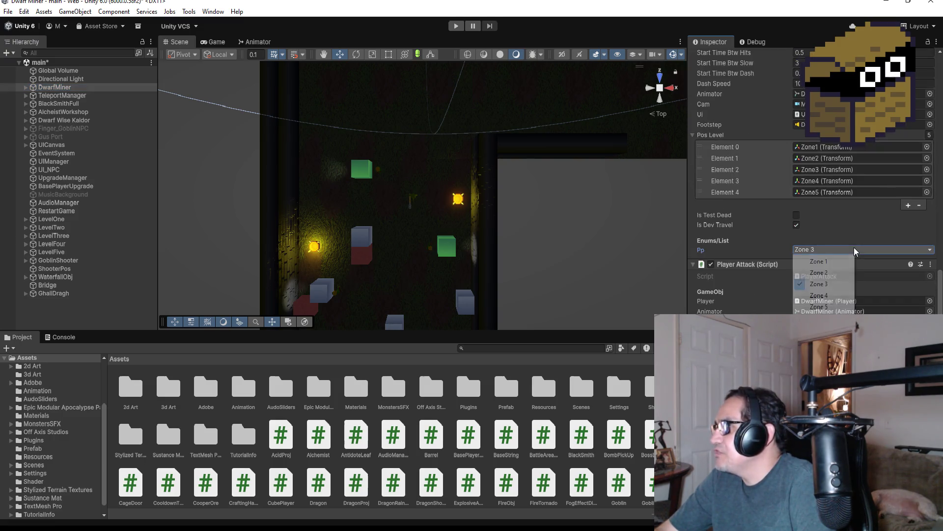
left_click(830, 307)
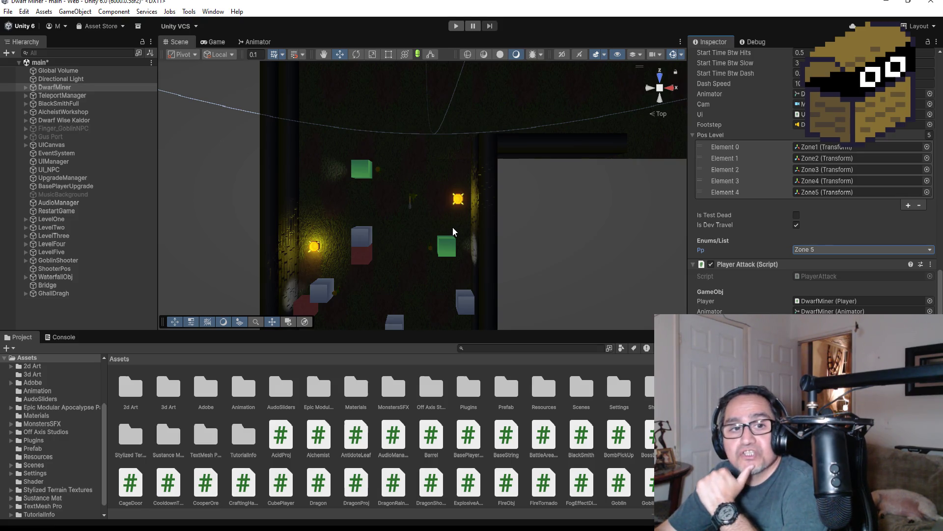
scroll(414, 203, "down", 6)
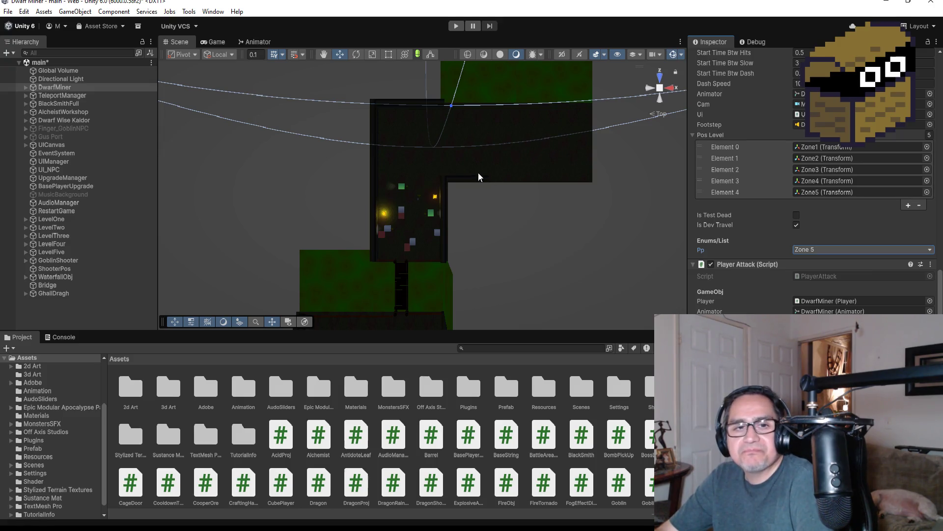
- Enter Play mode, switch to the knife, break two crates for gold, and walk into the village
left_click(457, 27)
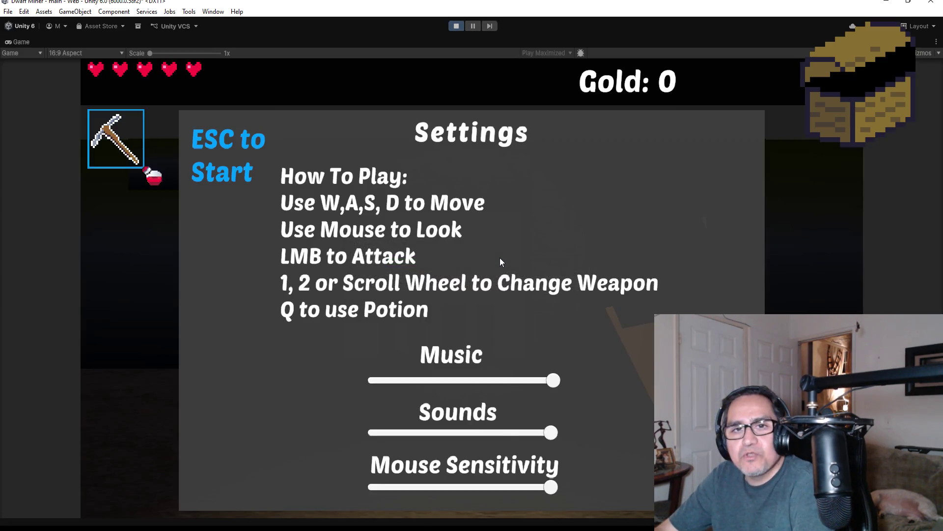
key("Escape")
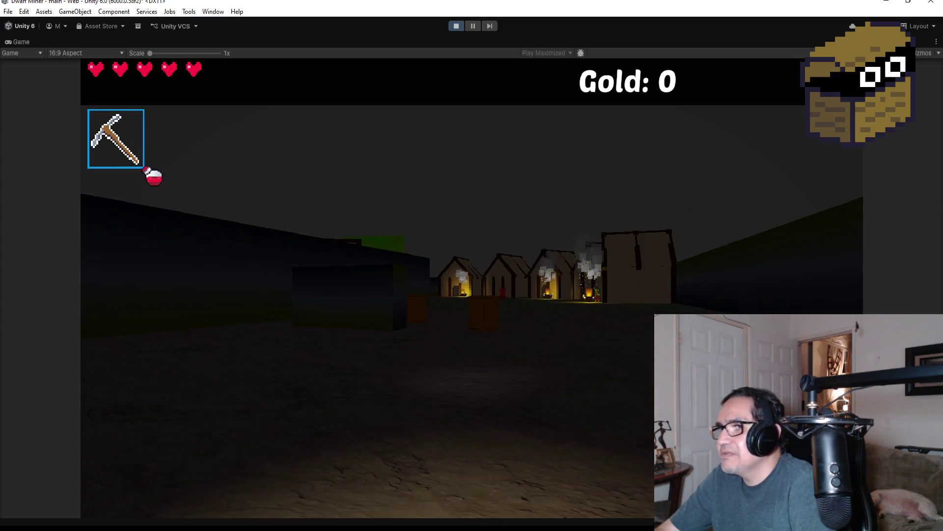
key("w")
scroll(472, 287, "down", 1)
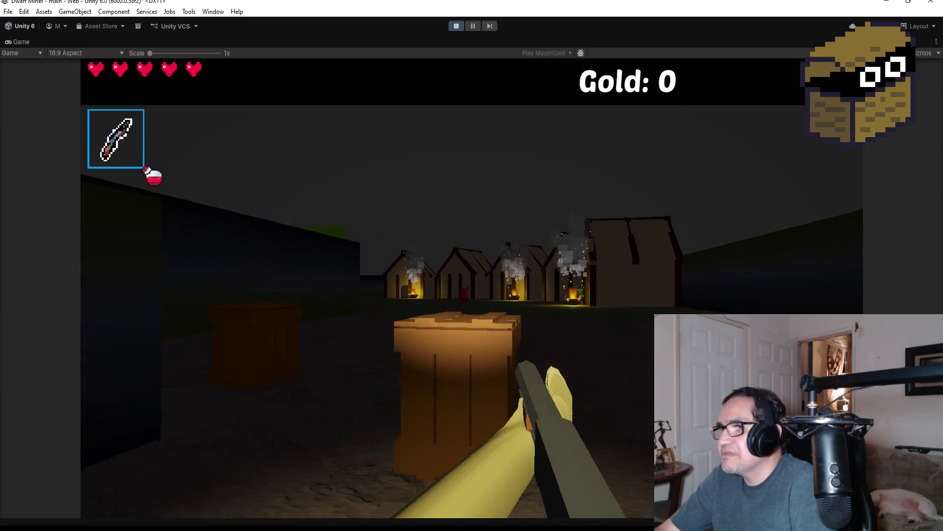
key("e")
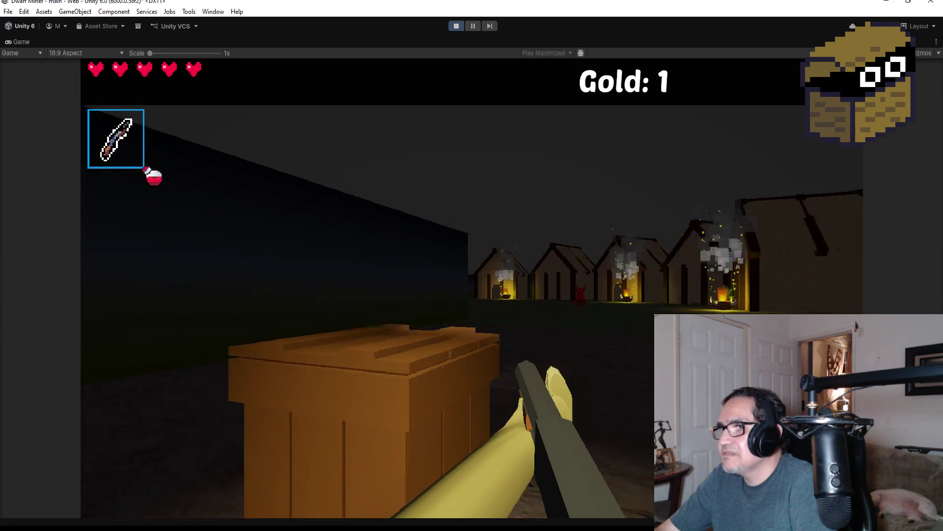
key("e")
key("w")
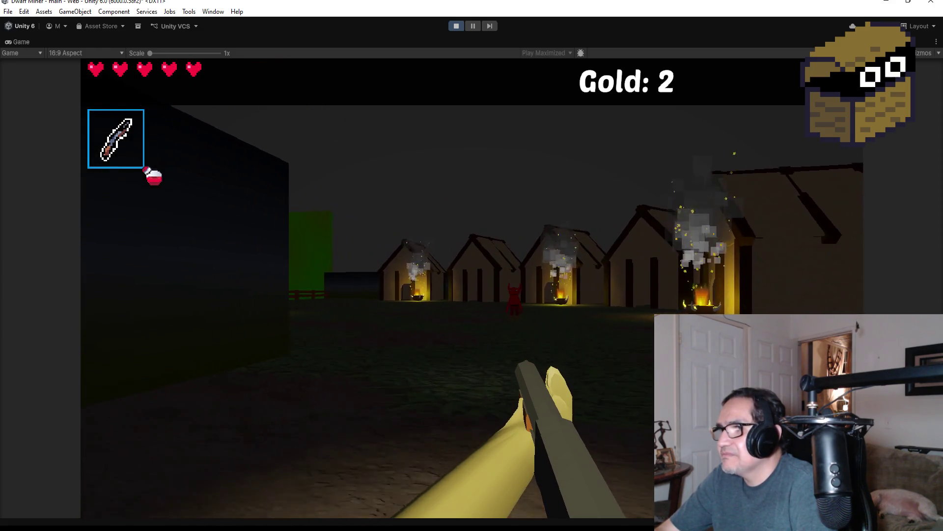
key("w")
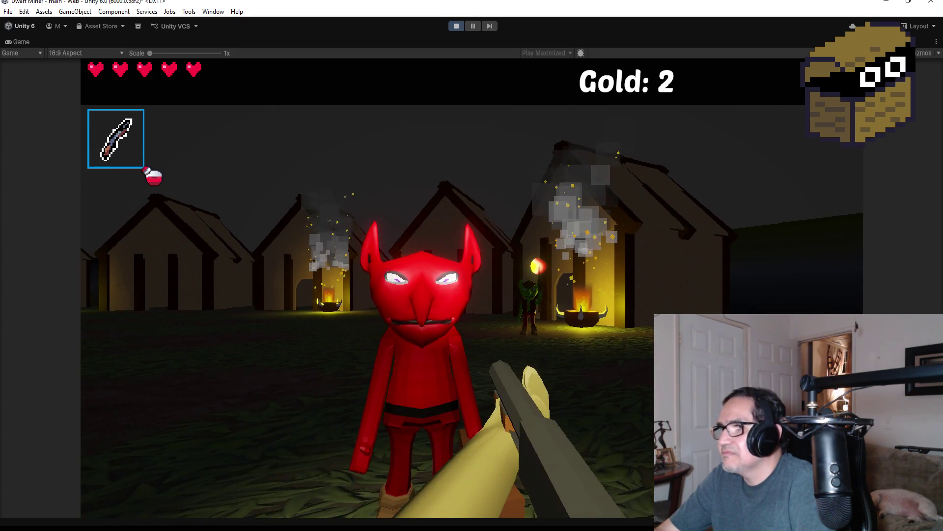
- Retreat from the red demon while firing, then destroy it with fireballs
key("w")
key("a")
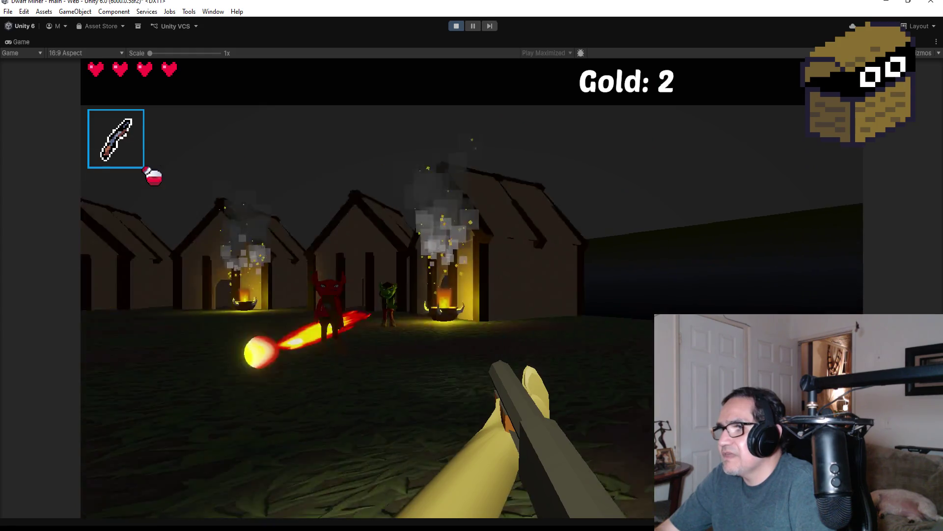
key("w")
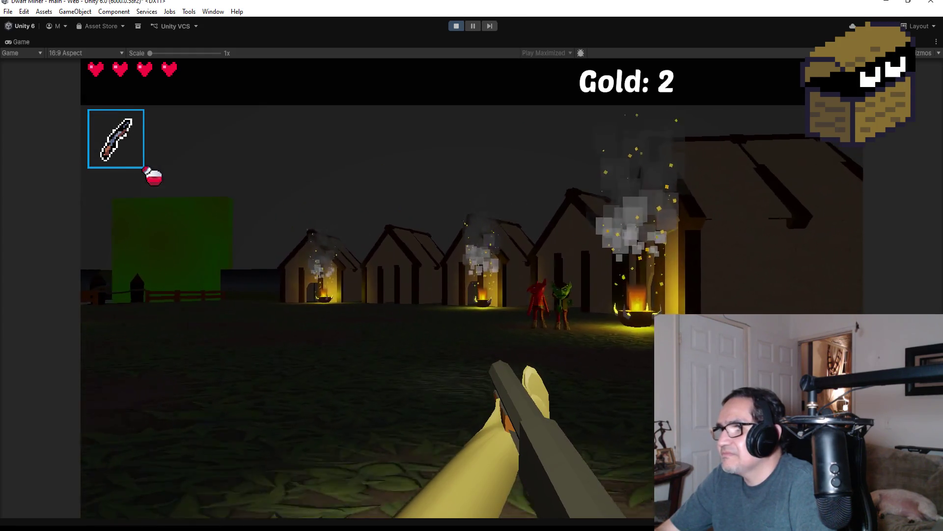
key("w")
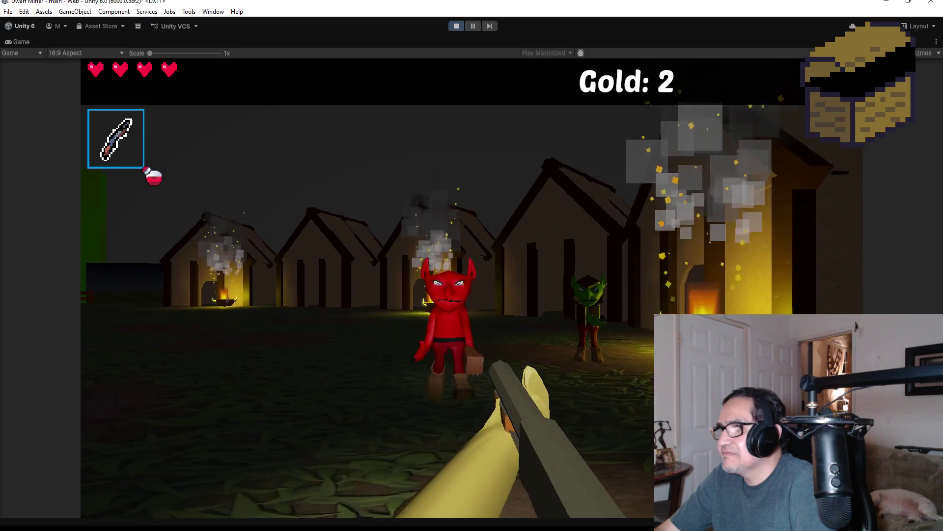
key("s")
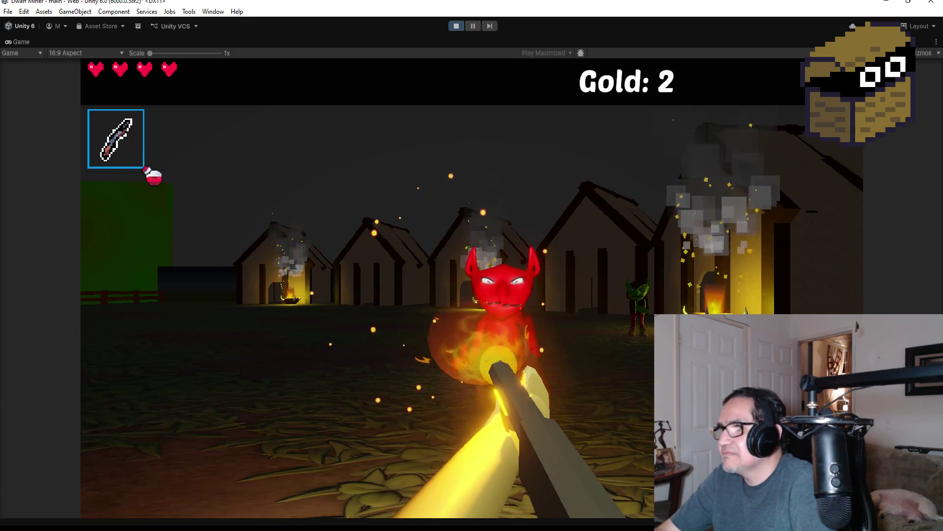
key("s")
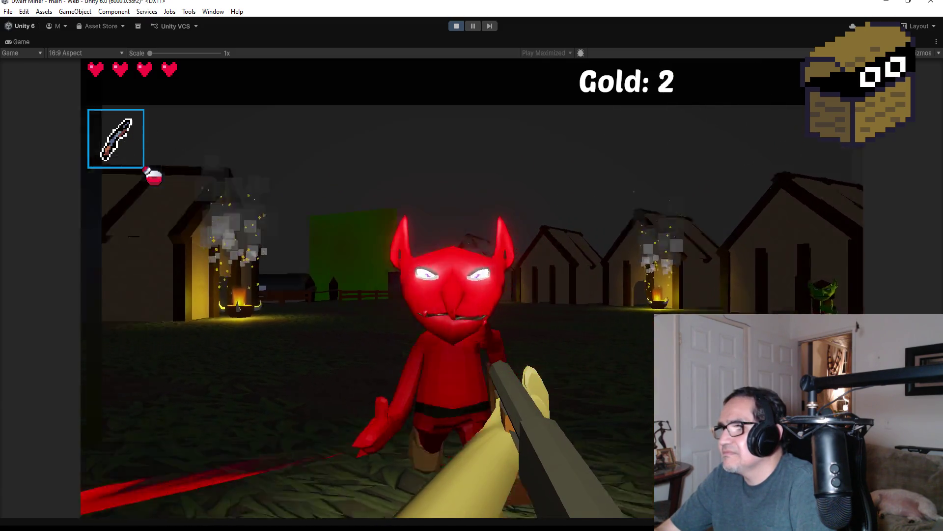
left_click(471, 288)
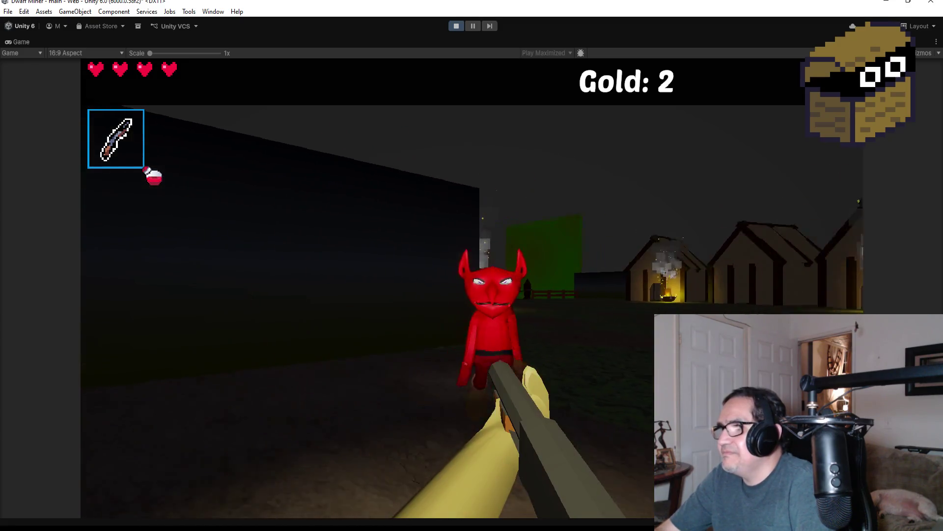
left_click(472, 288)
left_click(472, 287)
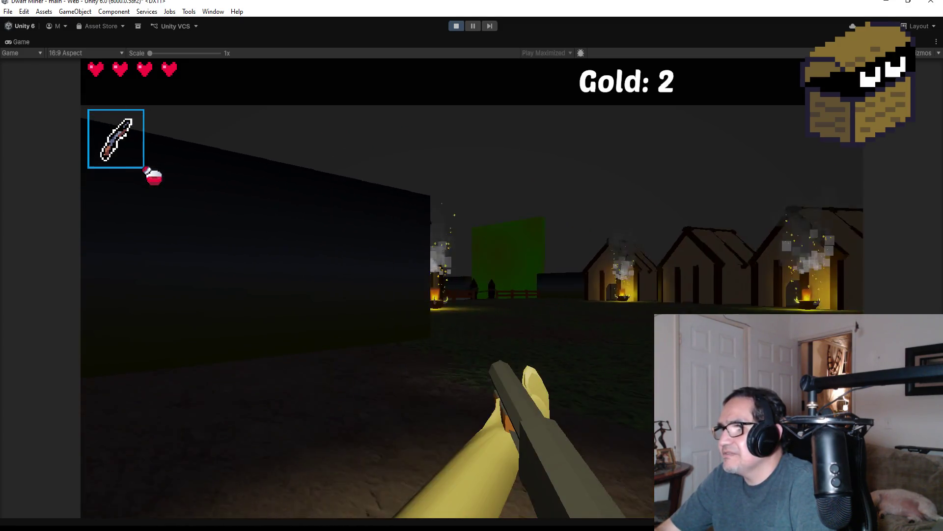
- Shoot the goblin beside the brazier and advance through the fence and gate
key("w")
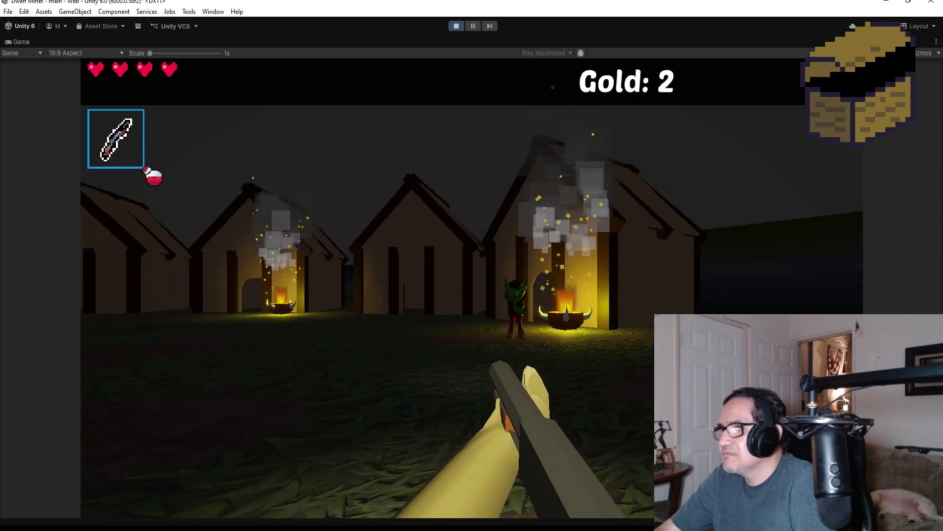
left_click(472, 287)
left_click(472, 288)
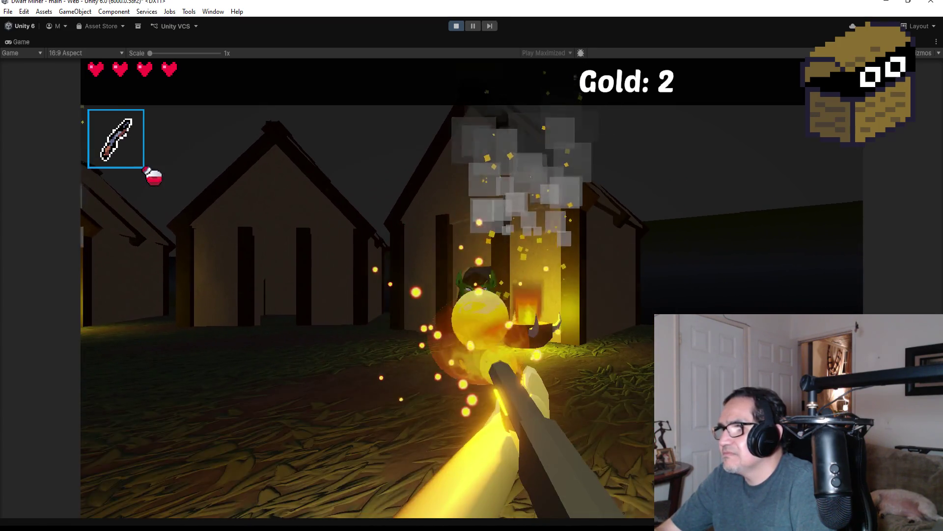
left_click(472, 288)
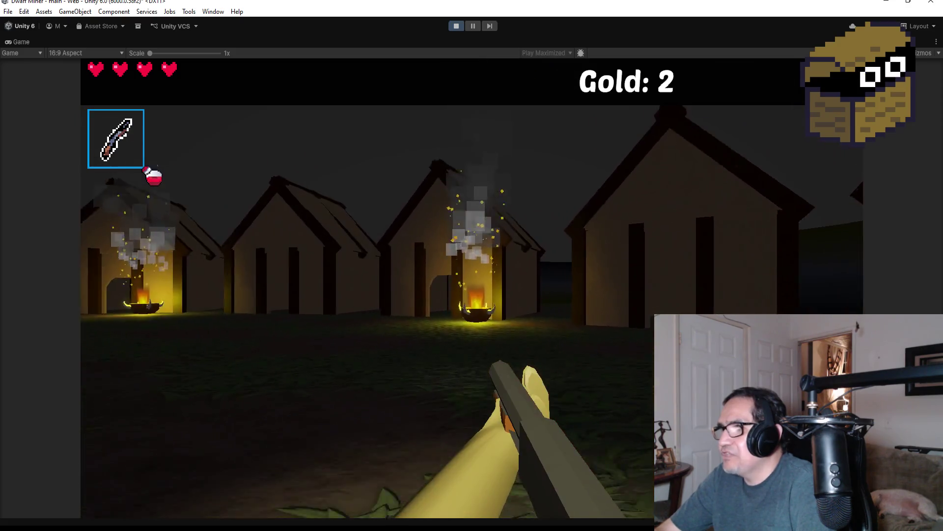
key("w")
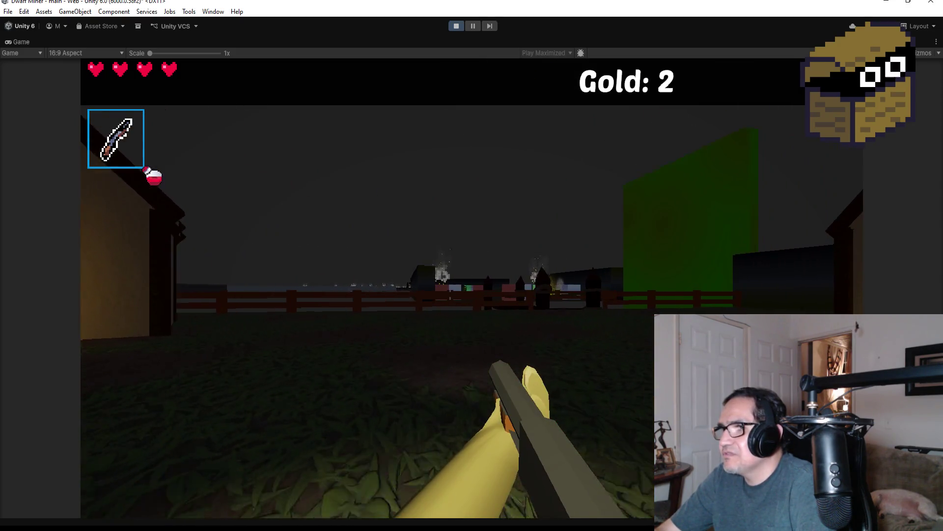
key("w")
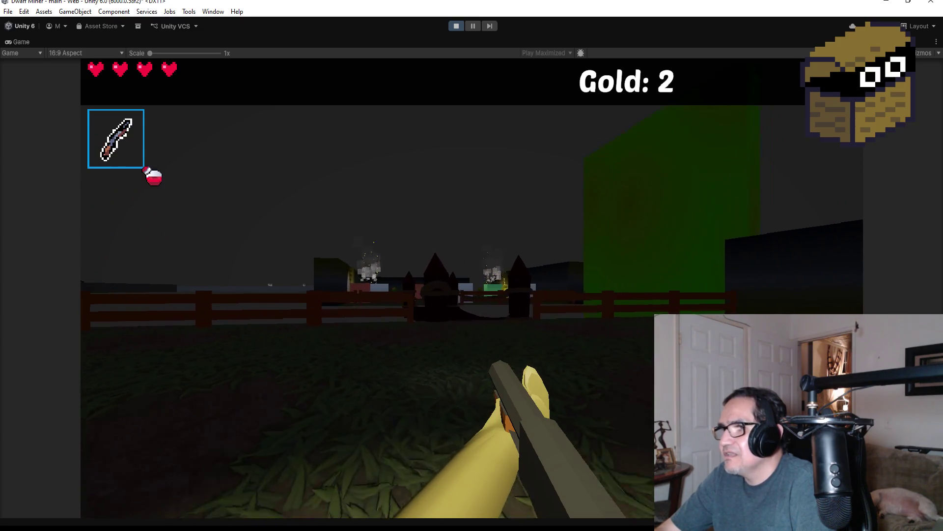
key("w")
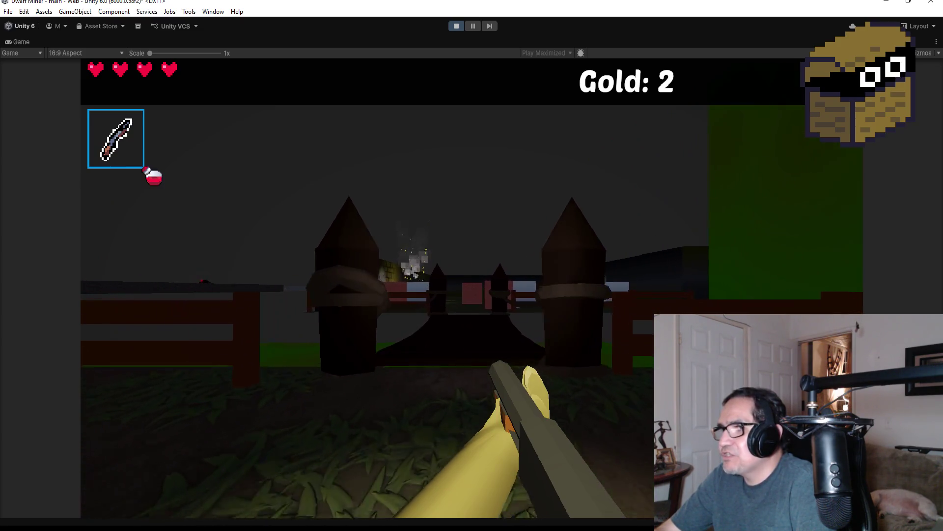
key("s")
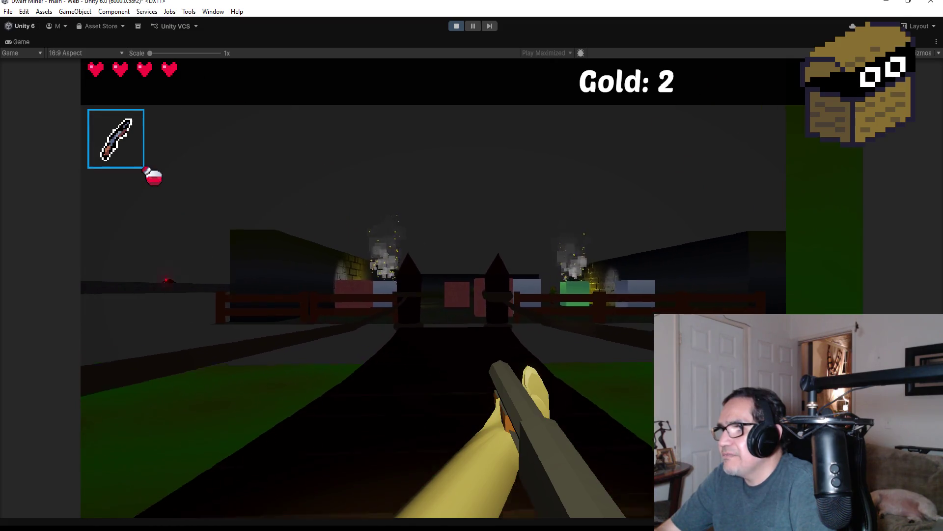
key("w")
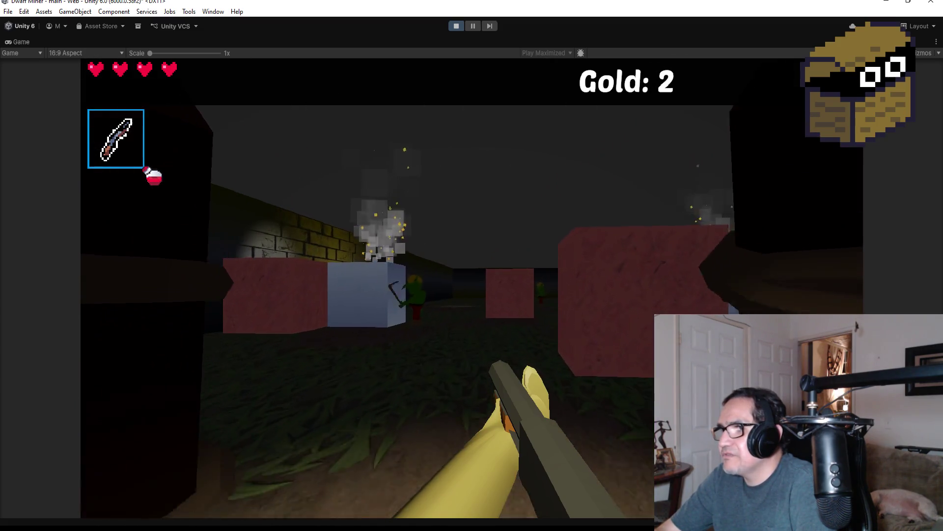
- Fire repeatedly at the goblin beyond the gate until it is gone
left_click(472, 287)
left_click(471, 288)
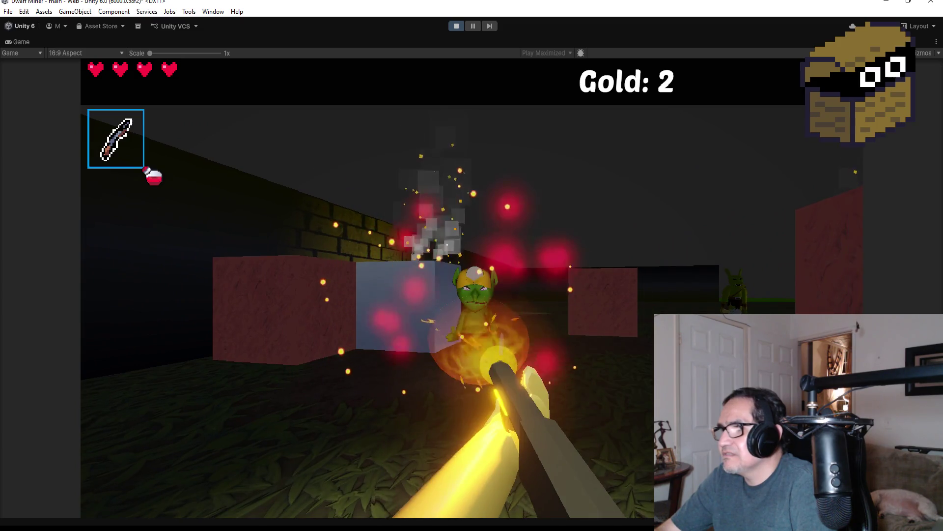
left_click(471, 287)
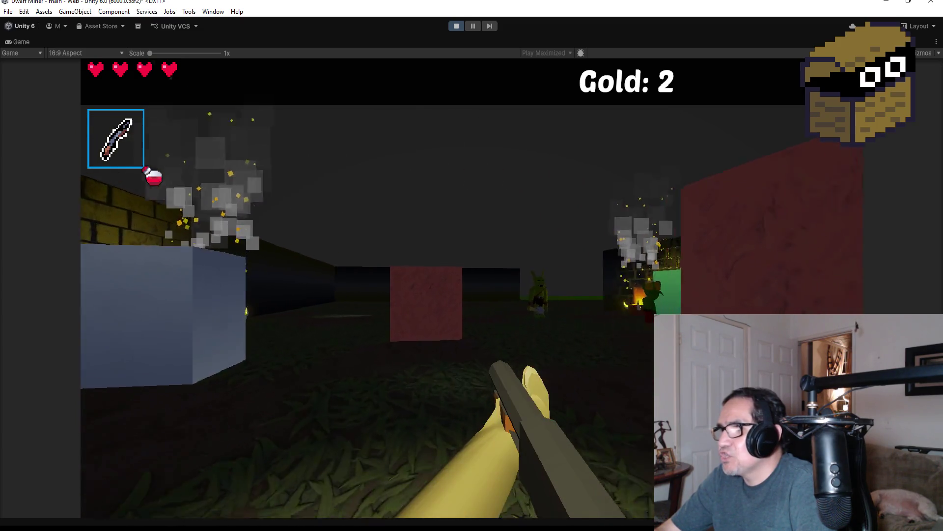
left_click(472, 288)
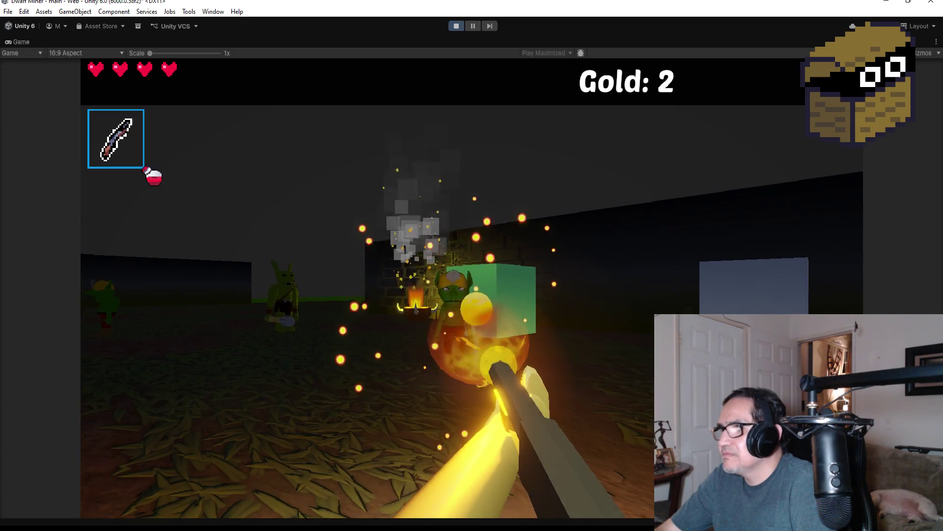
left_click(472, 287)
left_click(472, 287)
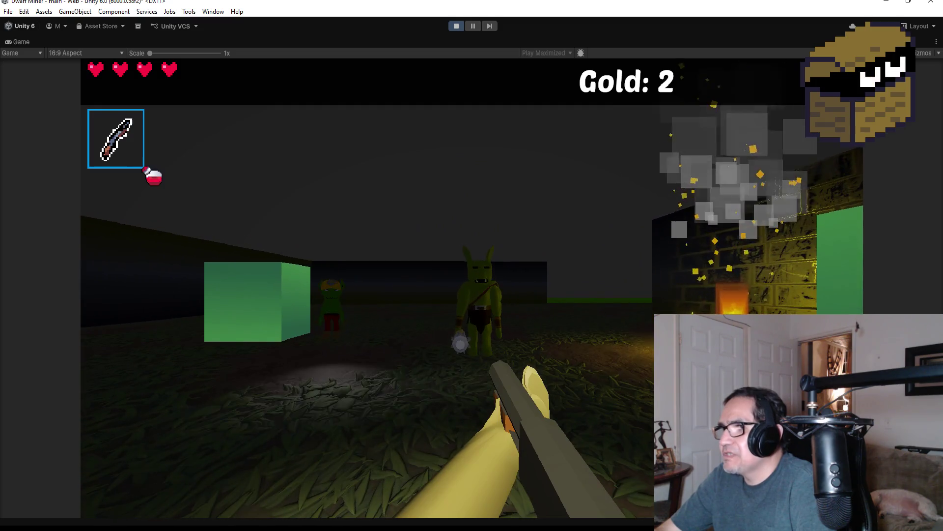
left_click(471, 287)
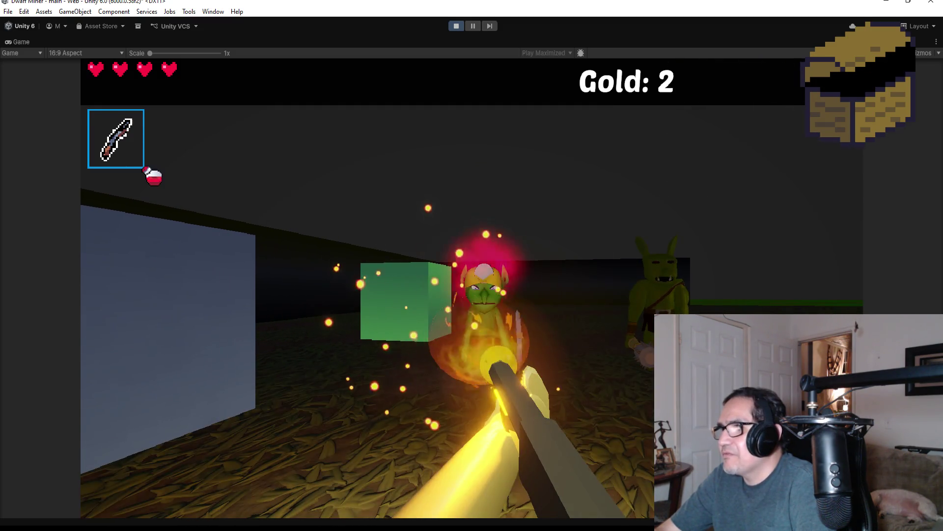
left_click(472, 288)
left_click(472, 287)
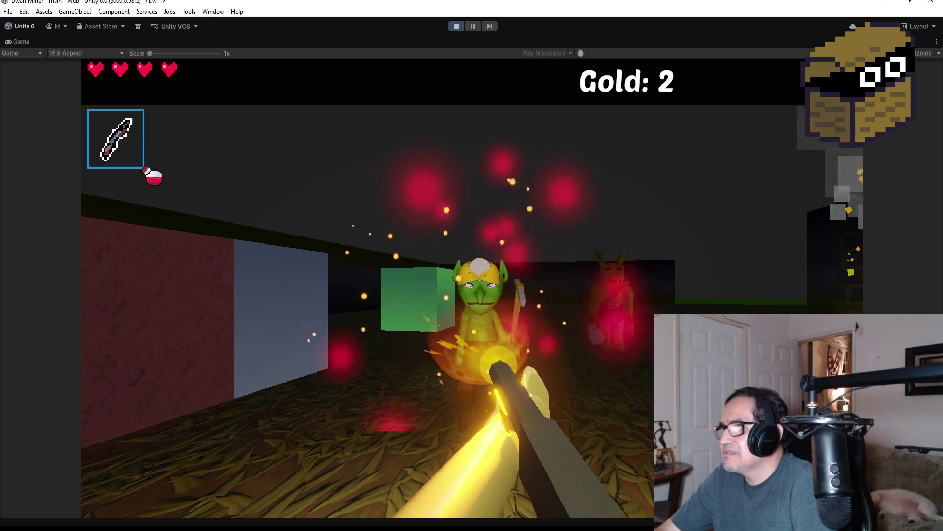
left_click(472, 288)
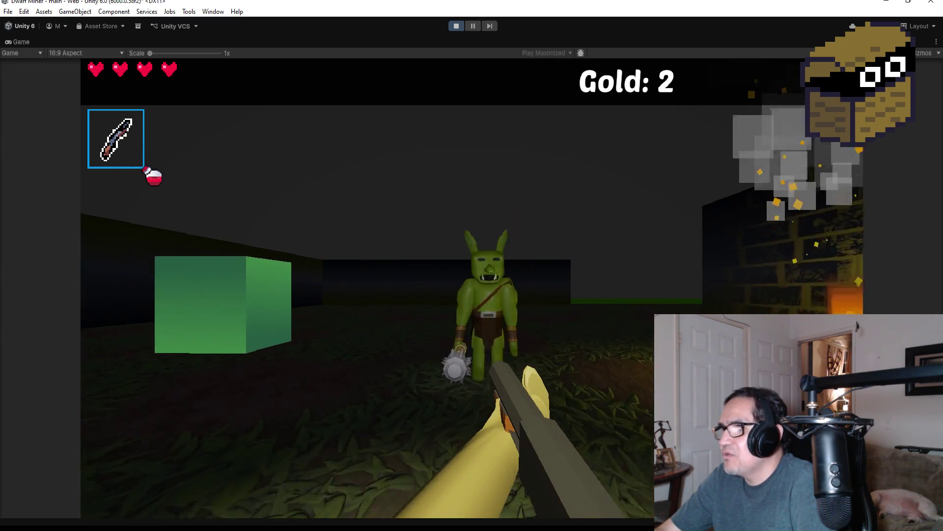
- Blast the club-wielding goblin with fireballs, then pause the game with Escape
left_click(471, 287)
left_click(472, 288)
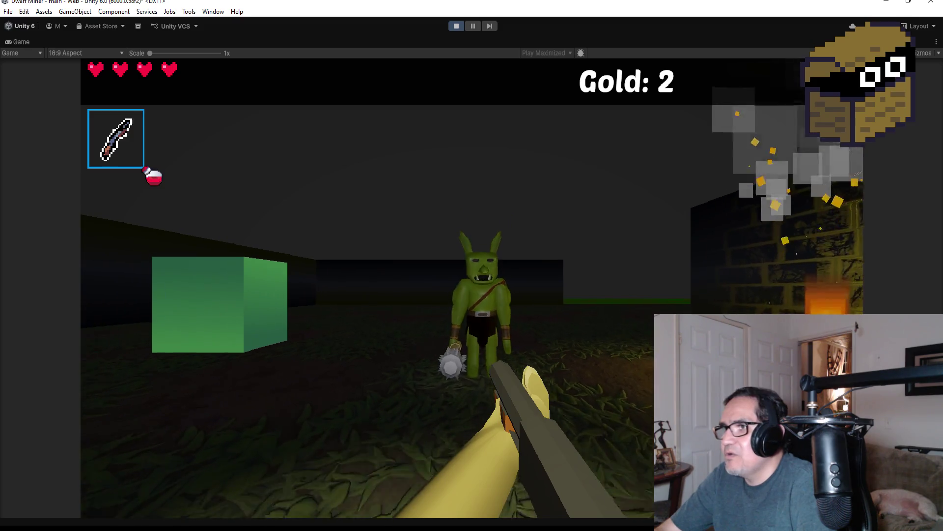
left_click(472, 288)
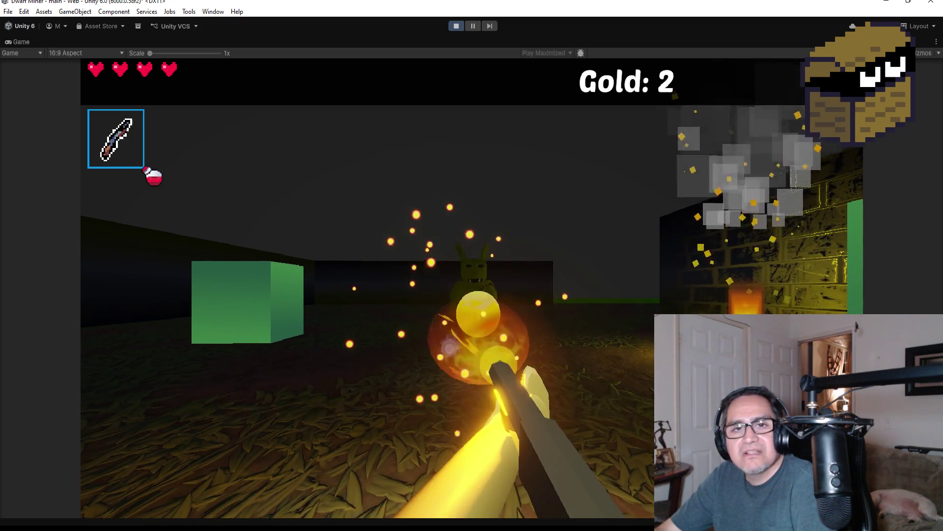
left_click(472, 288)
left_click(471, 287)
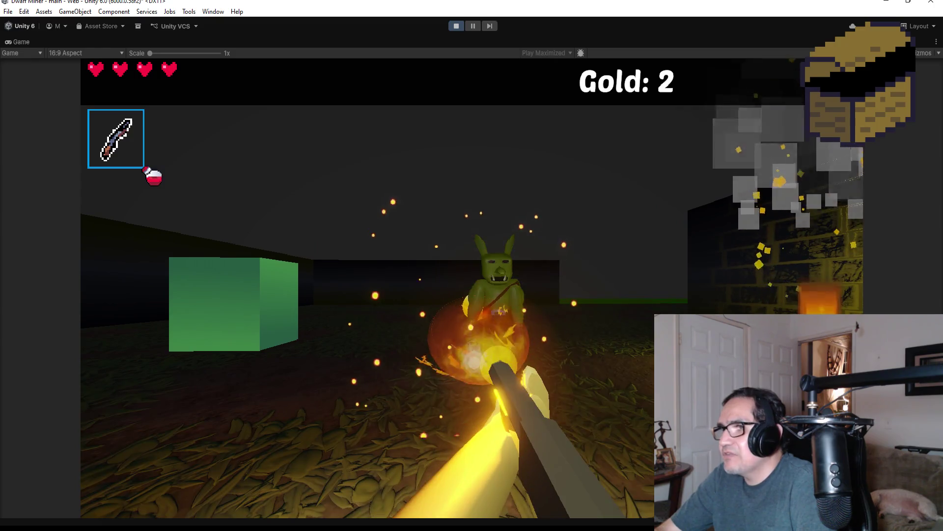
left_click(471, 288)
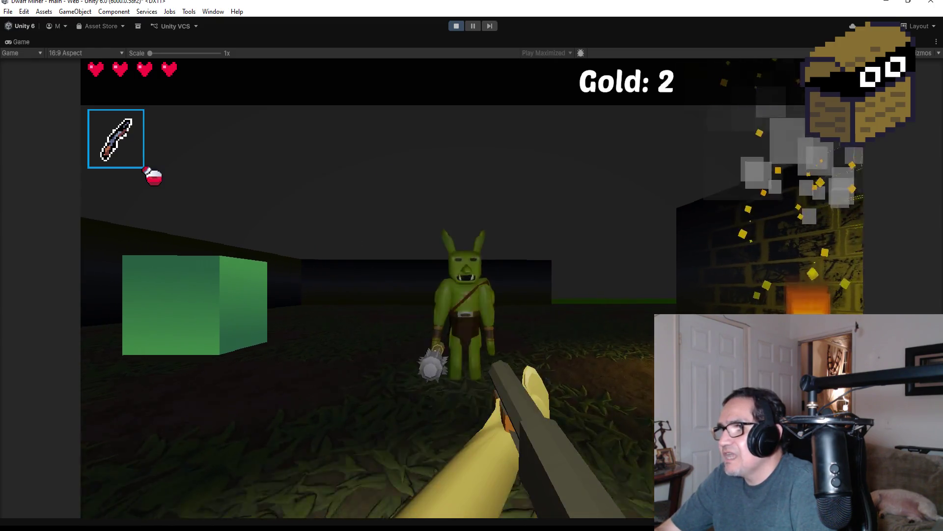
left_click(472, 288)
left_click(471, 287)
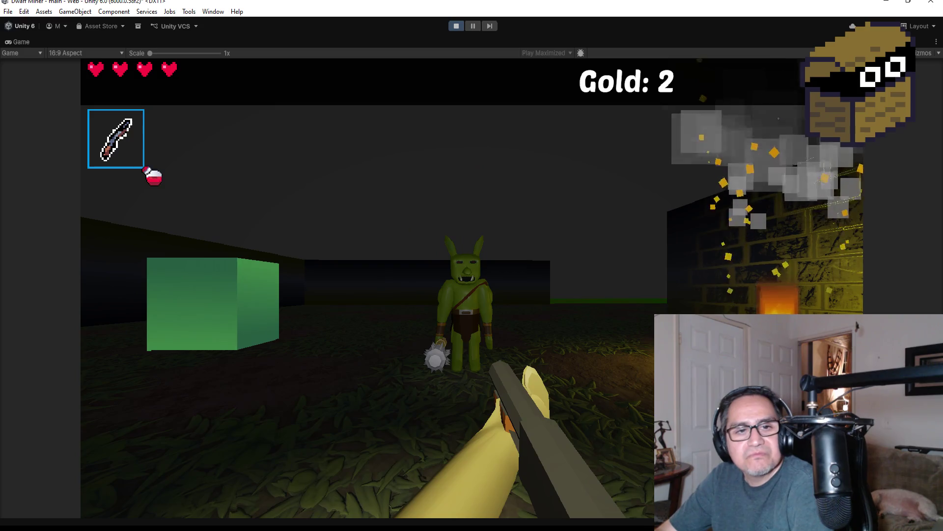
key("Escape")
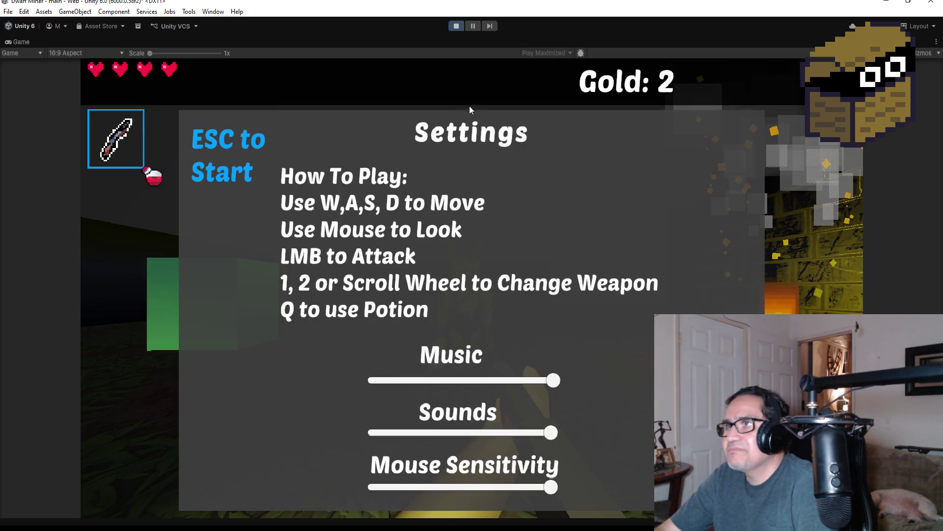
- Exit Play mode, save the main scene through File > Save, and zoom the Scene view
left_click(455, 25)
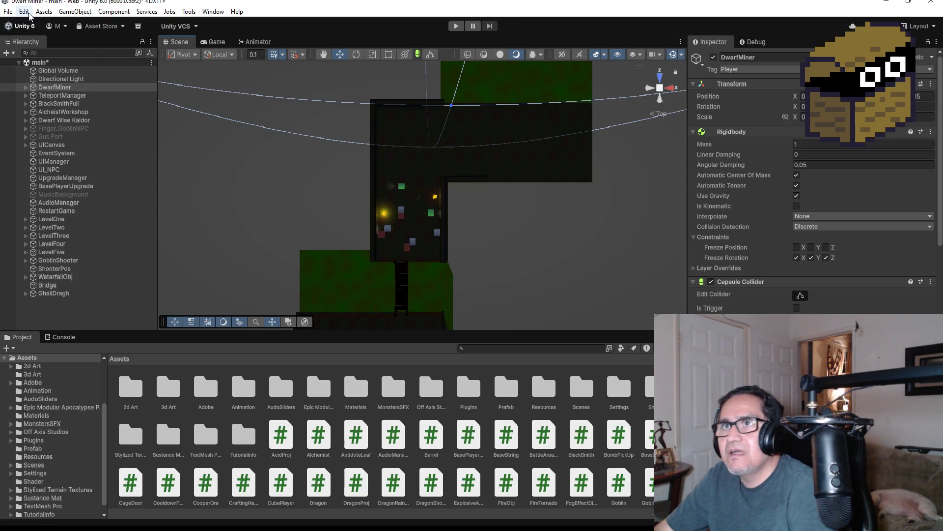
left_click(8, 12)
left_click(27, 70)
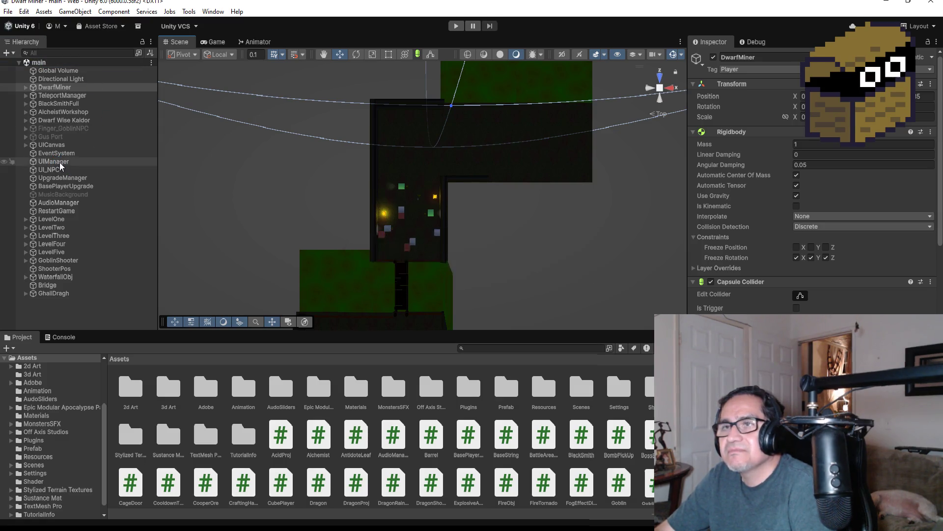
scroll(434, 212, "up", 5)
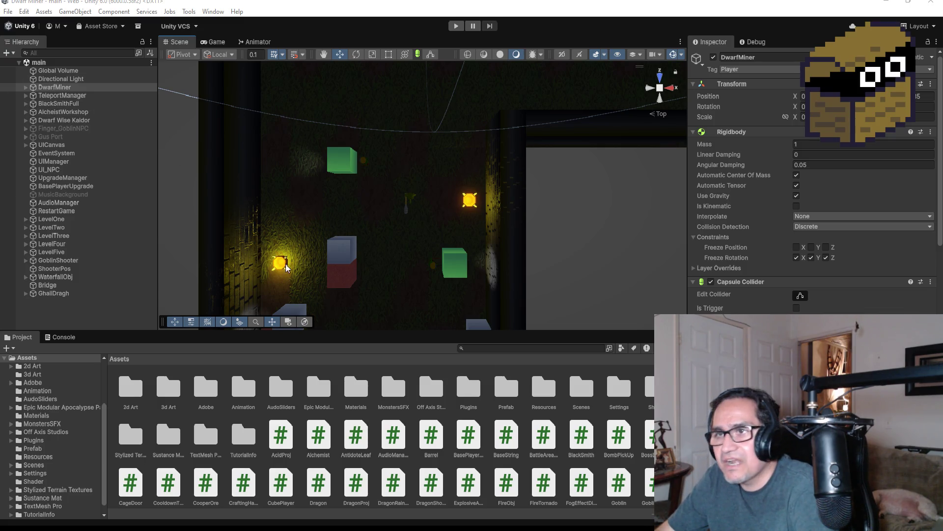
- Drag GhallDragh up its blue Z handle twice, pushing it further into the dark room
left_click(55, 293)
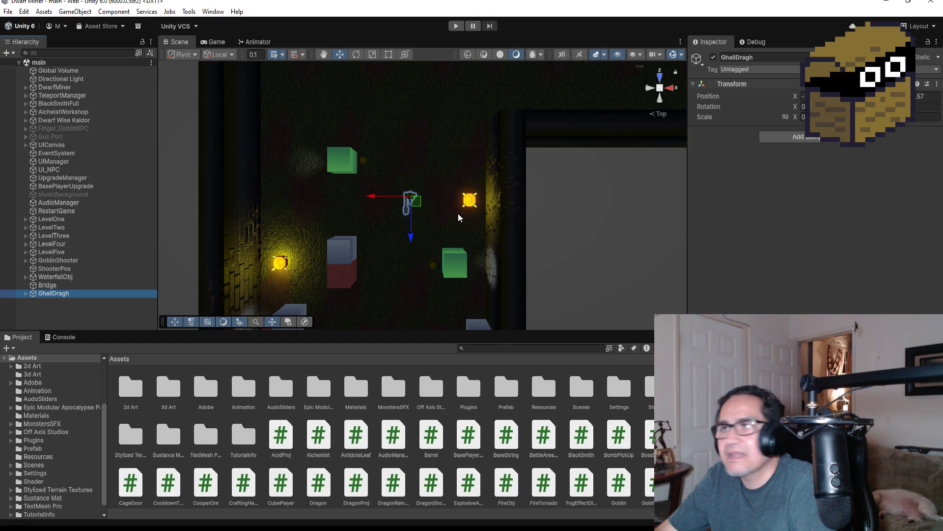
scroll(418, 231, "down", 5)
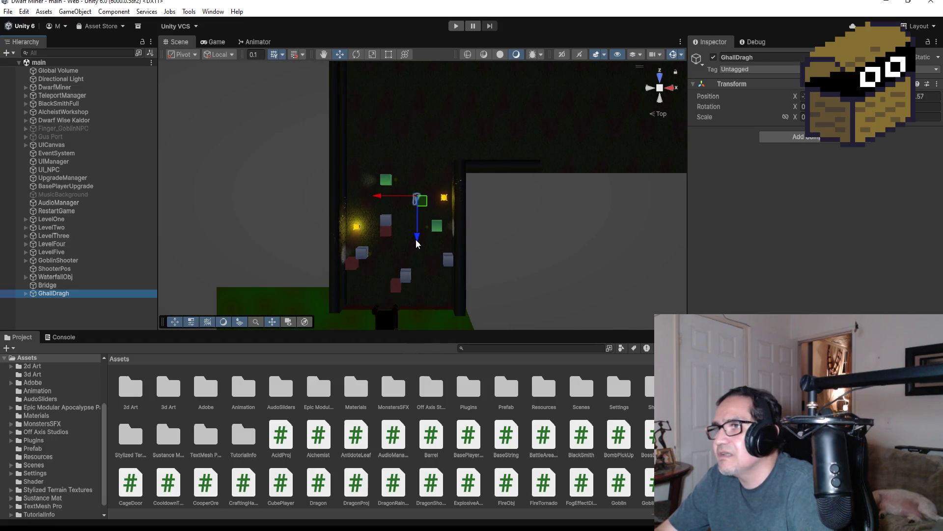
left_click_drag(416, 243, 417, 131)
scroll(418, 133, "down", 4)
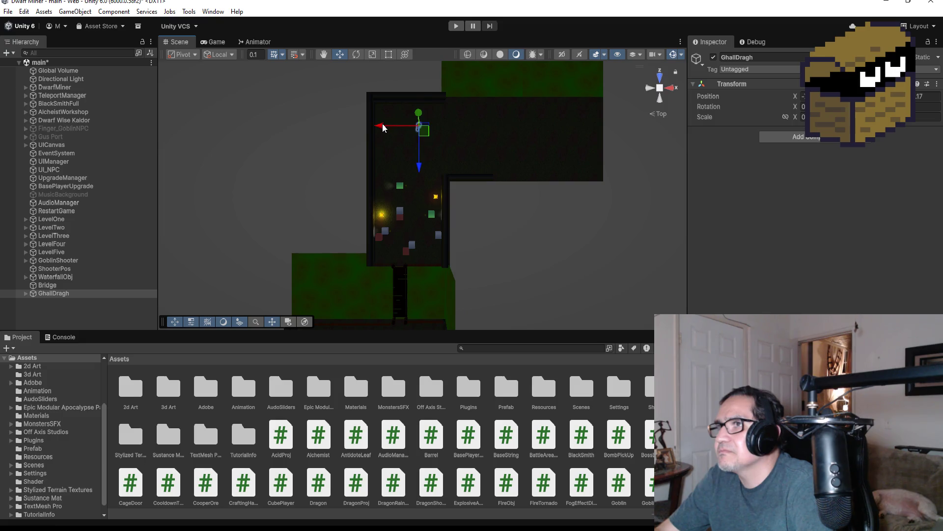
left_click_drag(419, 166, 420, 158)
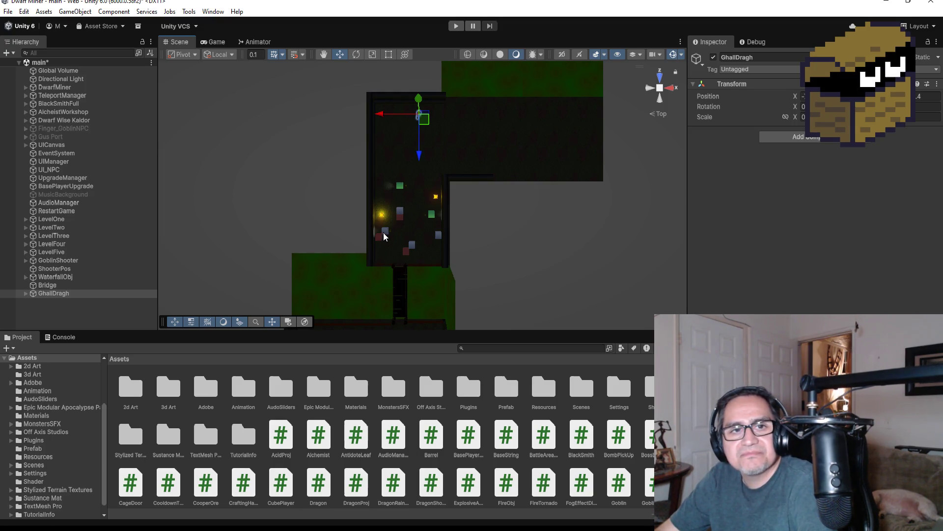
- Select the jade mining cube, MiningJadeCube (1), in the level and Hierarchy
left_click(398, 187)
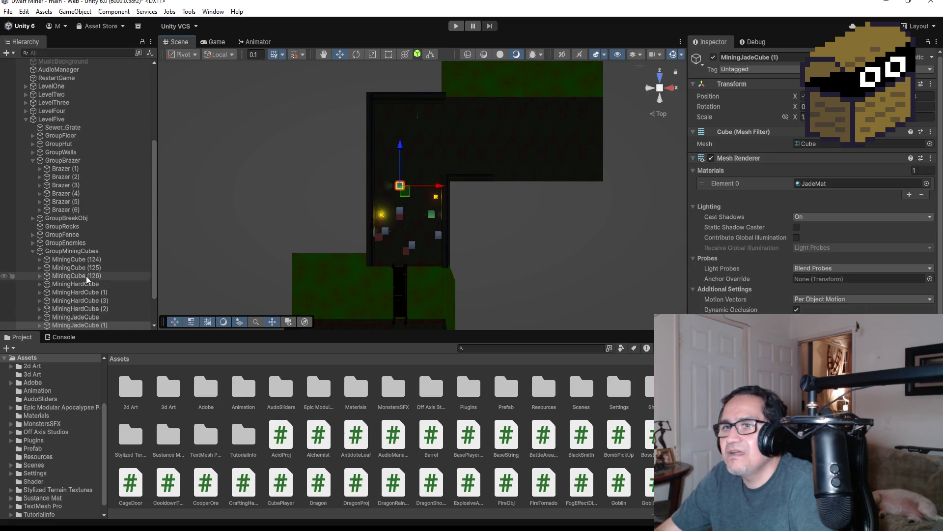
scroll(105, 283, "down", 2)
left_click(99, 284)
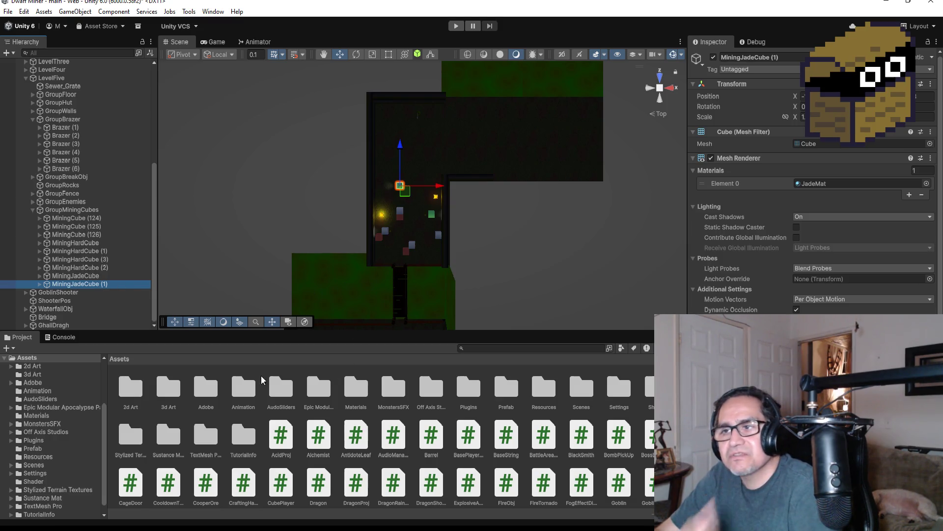
- Open the Prefab folder and browse its Goblin, Torch, Portal and WormObj prefabs
double_click(506, 388)
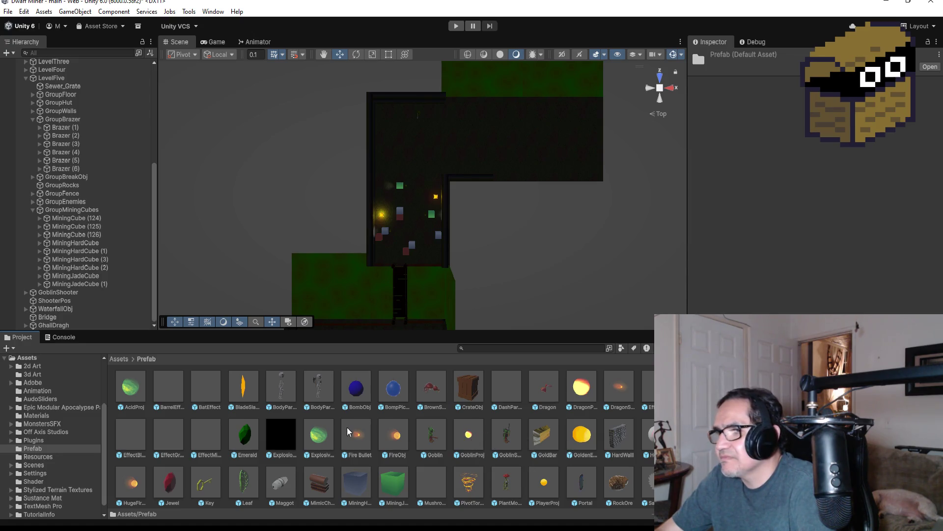
scroll(353, 433, "down", 2)
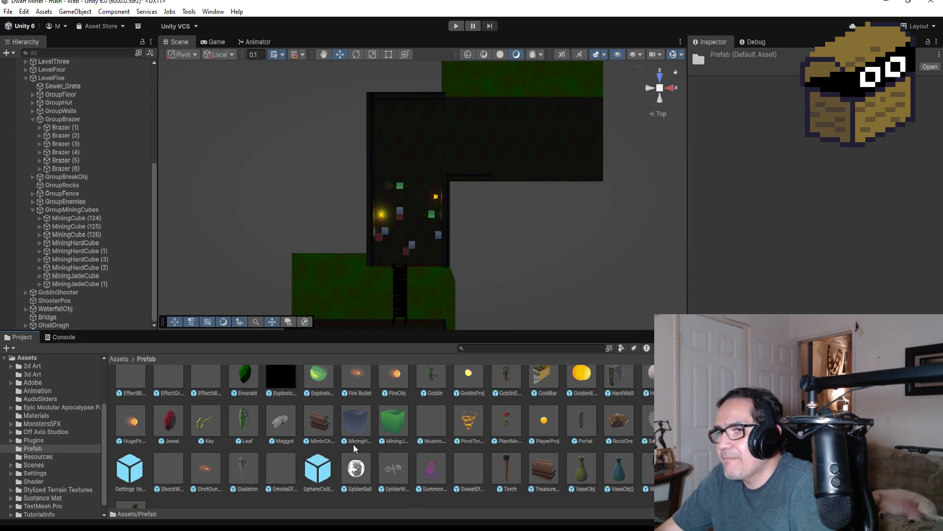
scroll(356, 445, "up", 2)
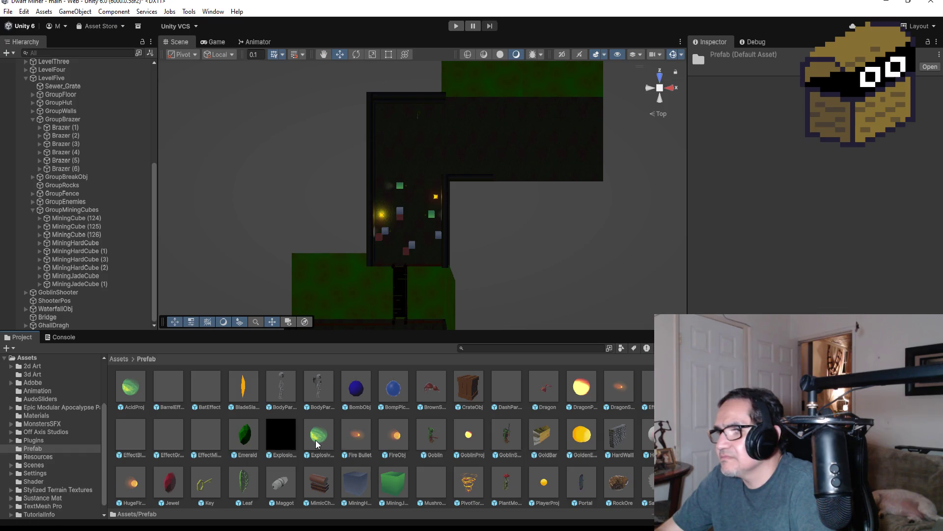
scroll(330, 440, "down", 2)
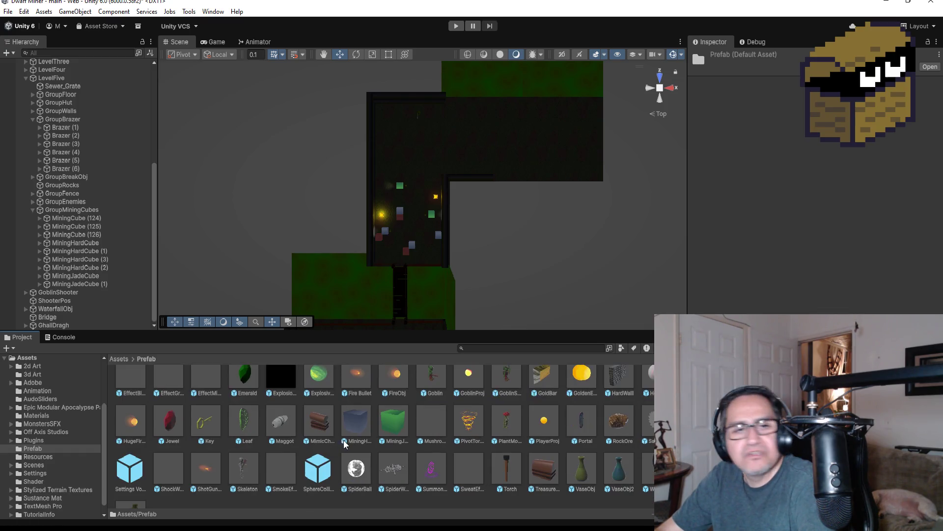
scroll(363, 436, "up", 2)
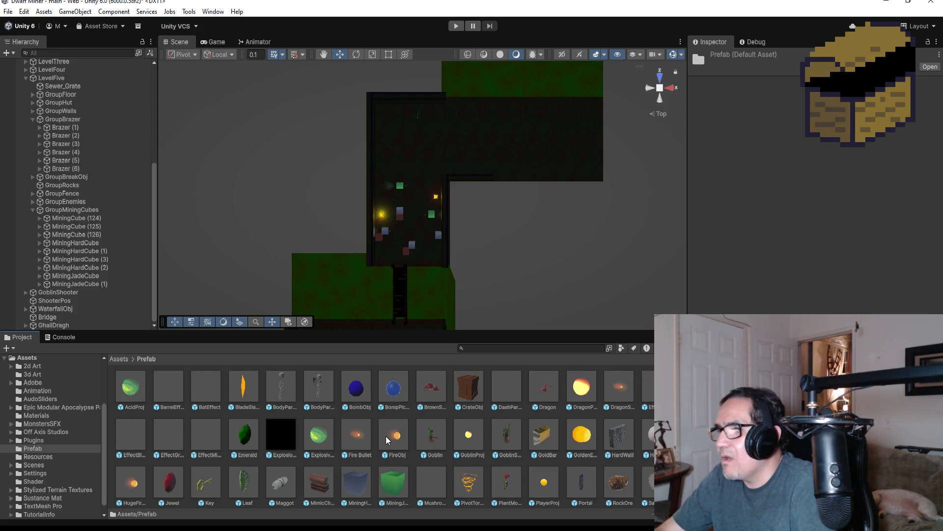
scroll(499, 455, "down", 3)
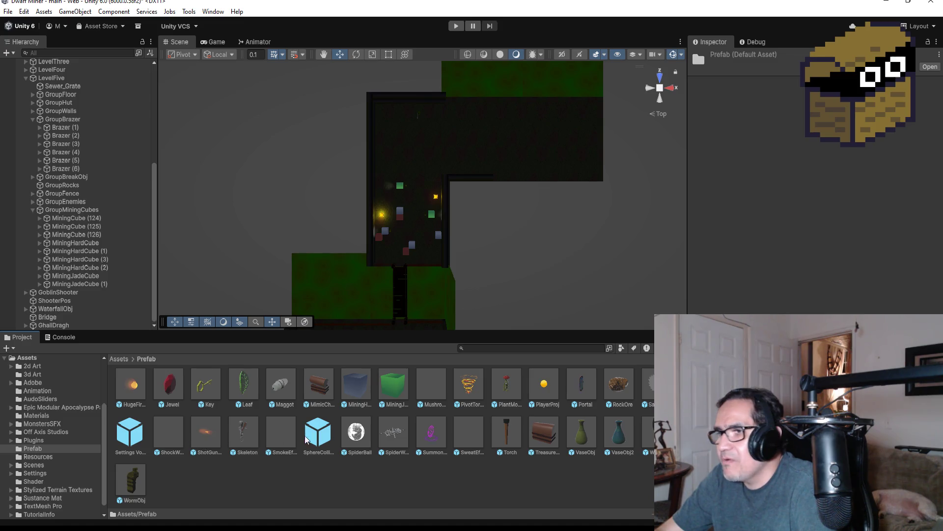
scroll(413, 435, "up", 1)
scroll(413, 435, "up", 2)
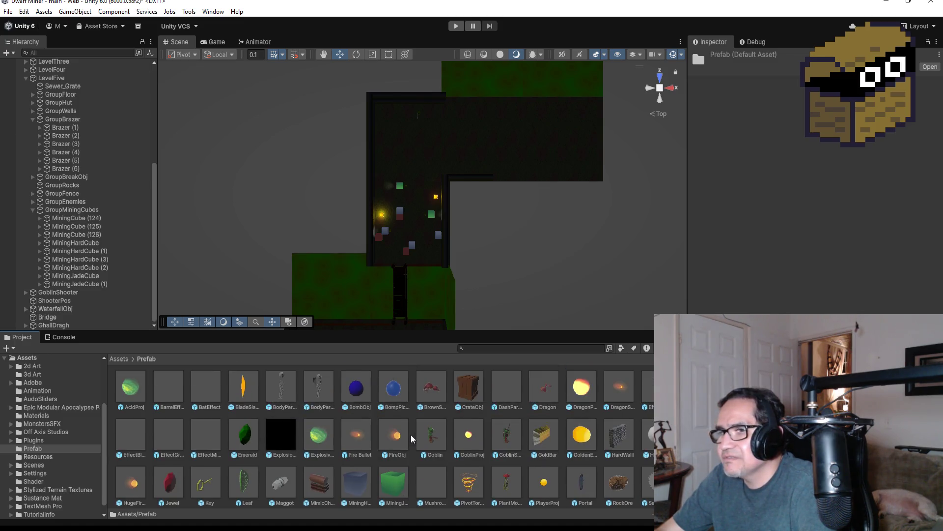
left_click(33, 209)
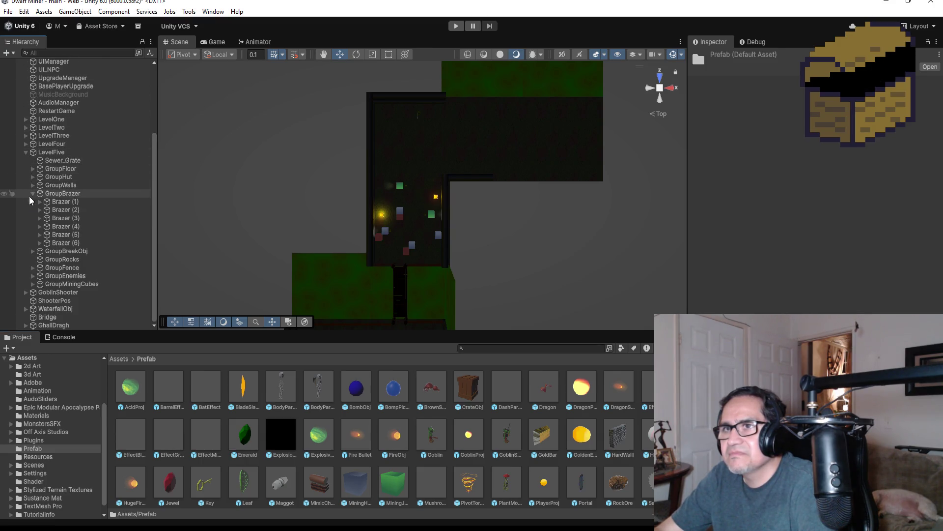
- Collapse GroupBrazer and expand LevelFour's Zone2 to list its groups
left_click(33, 194)
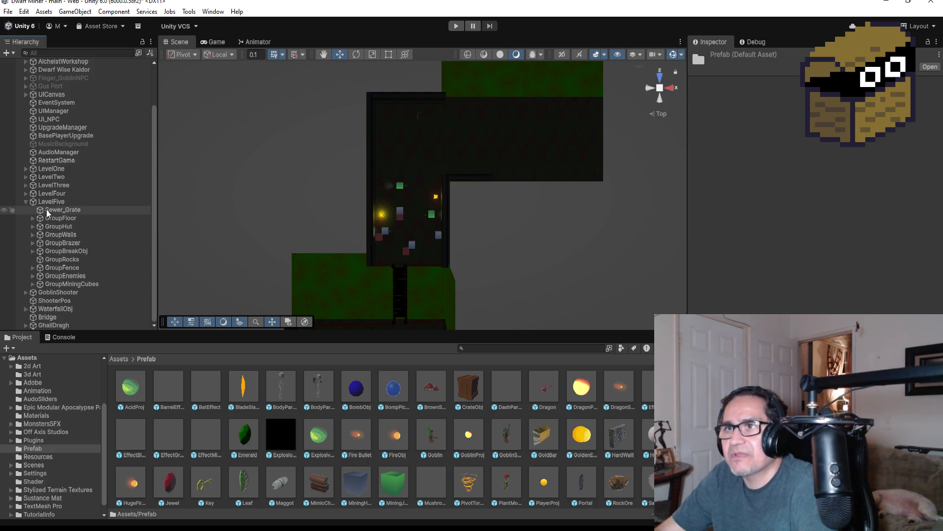
left_click(25, 193)
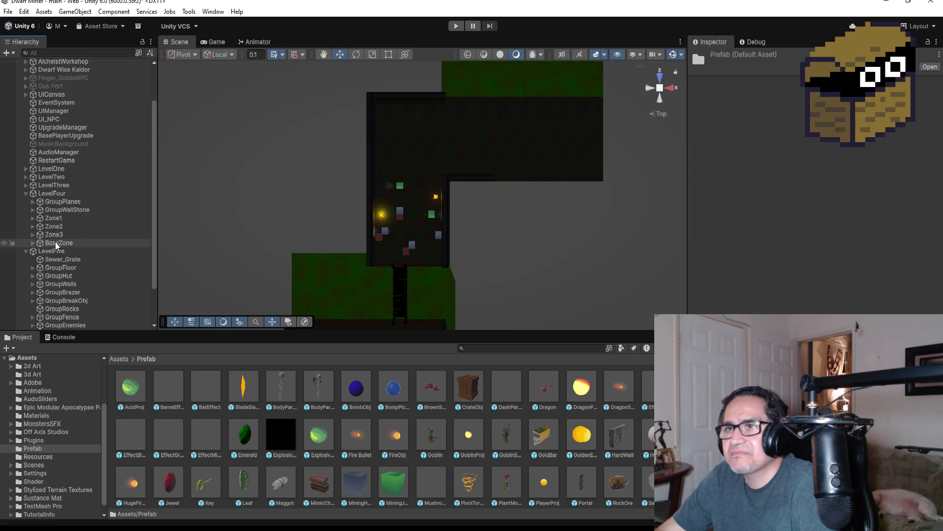
left_click(33, 226)
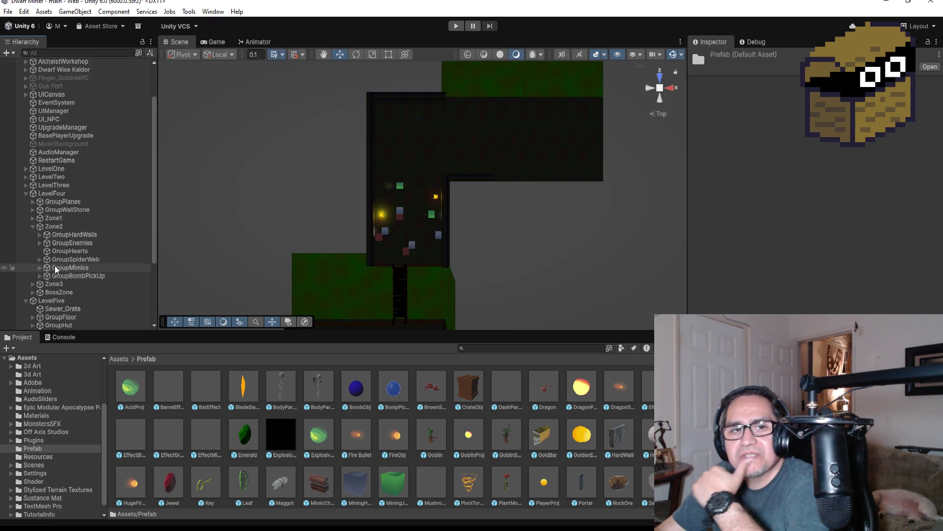
scroll(412, 252, "down", 8)
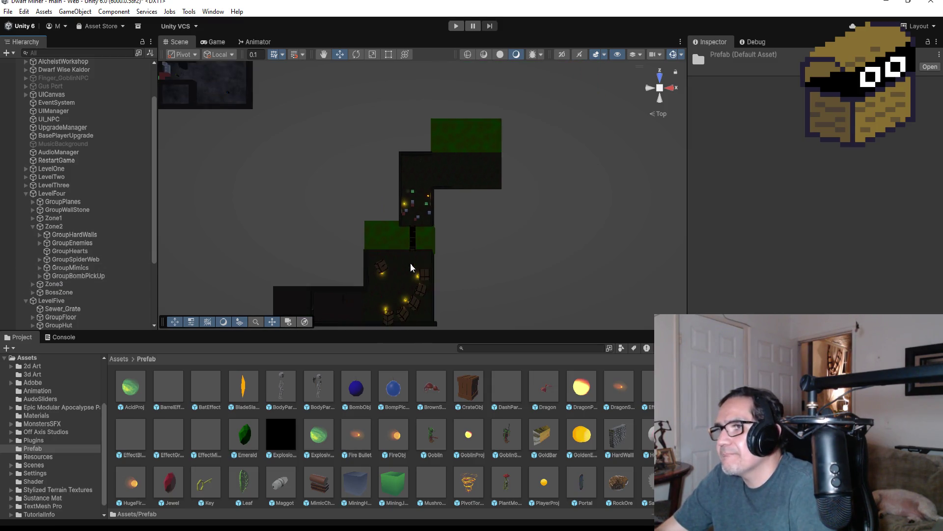
scroll(413, 258, "up", 2)
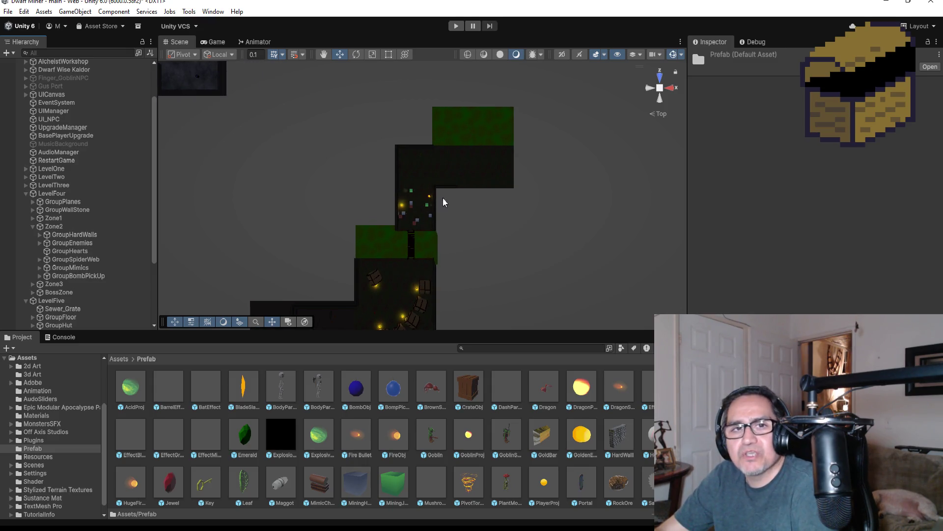
scroll(408, 191, "up", 5)
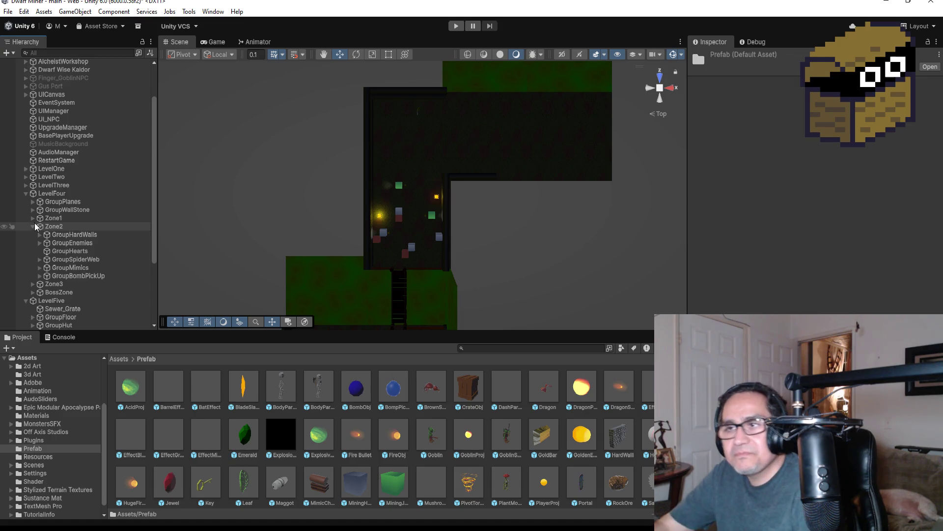
scroll(450, 181, "up", 2)
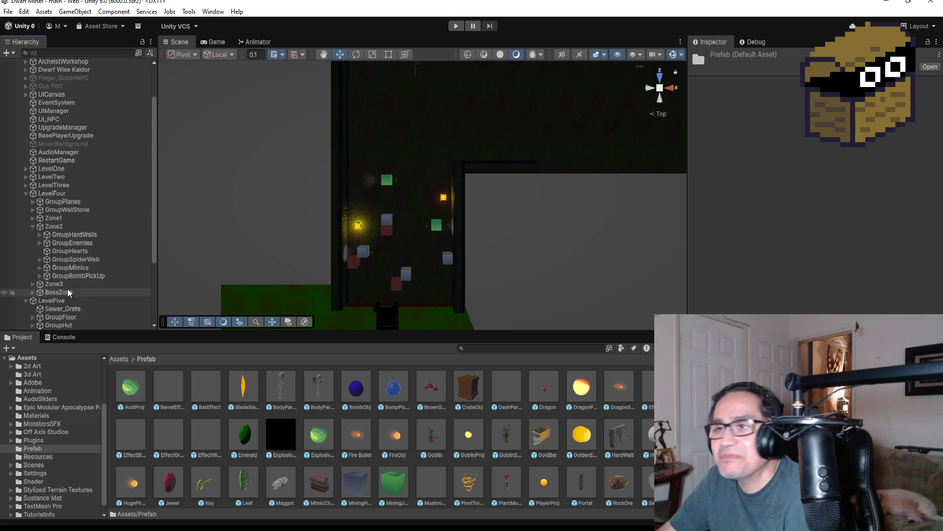
- Select GroupMimics and then GroupSpiderWeb in Zone2
left_click(73, 267)
left_click(76, 261)
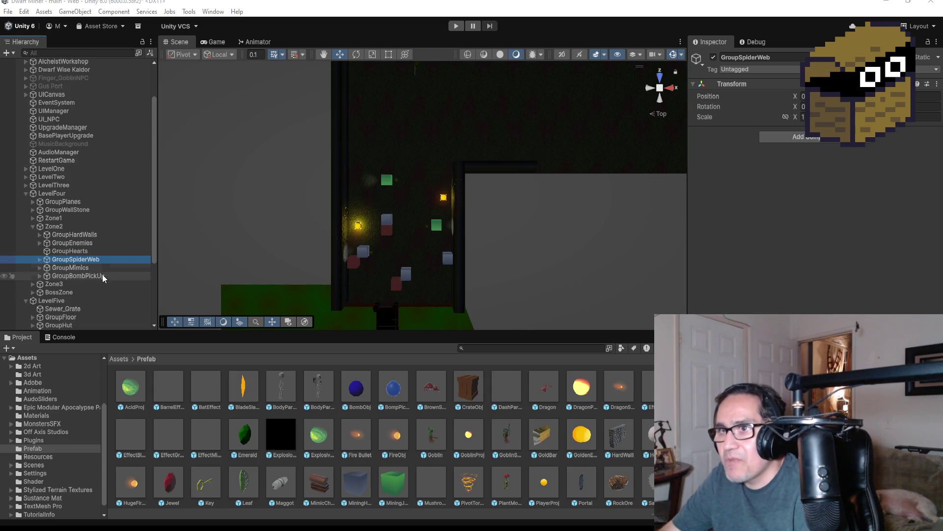
scroll(424, 208, "up", 1)
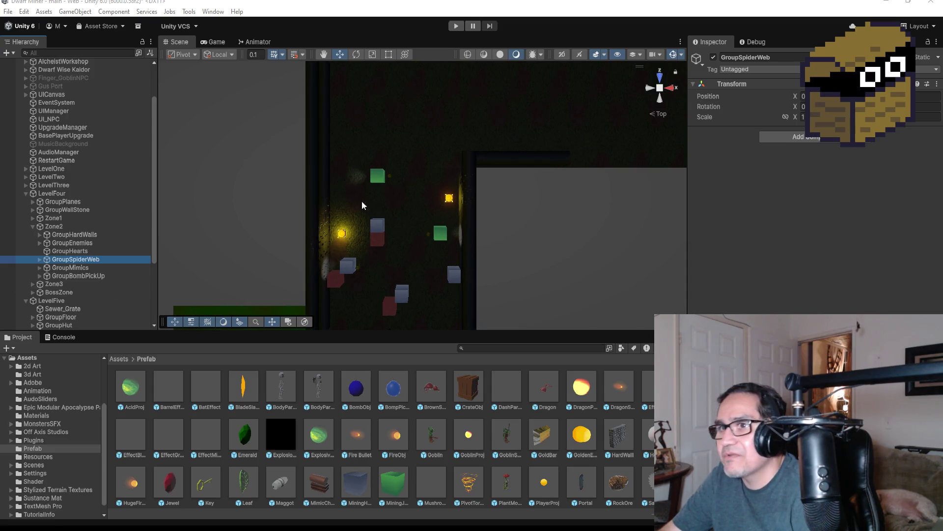
- Locate LevelFour's super hard cubes and frame SuperHardCube (21) in the scene
double_click(44, 235)
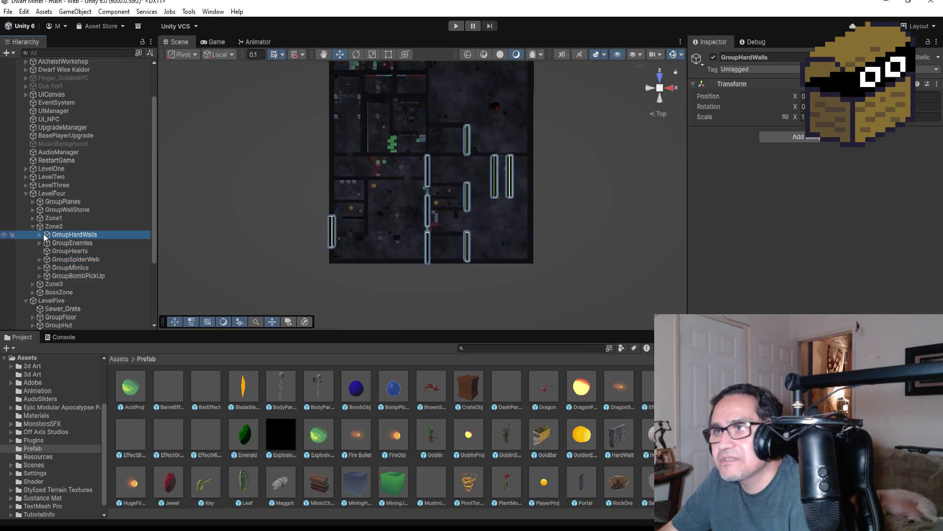
scroll(393, 197, "up", 5)
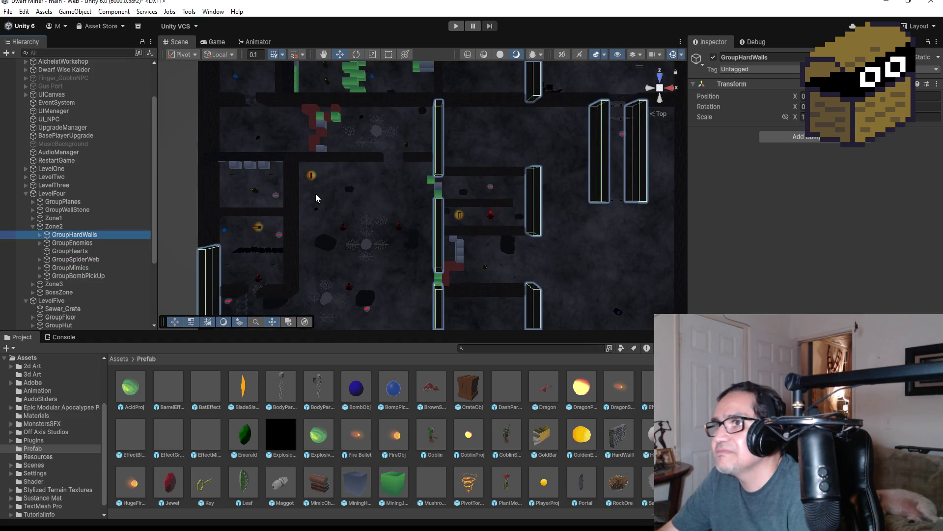
scroll(318, 181, "down", 2)
left_click(302, 129)
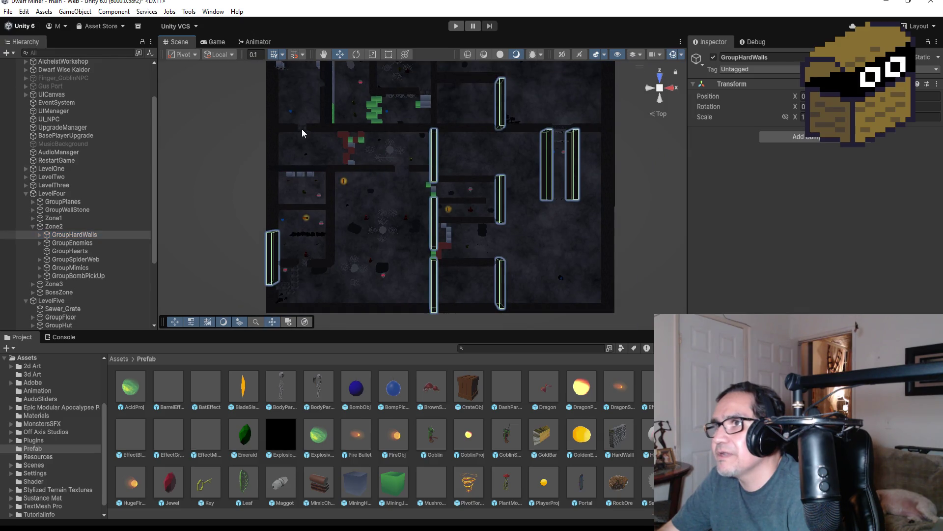
key("f")
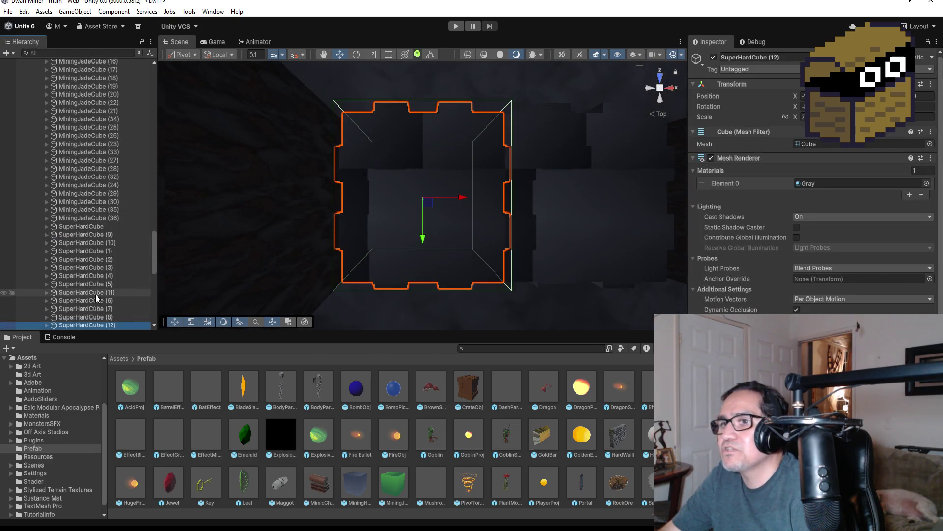
scroll(100, 282, "down", 4)
scroll(100, 282, "down", 2)
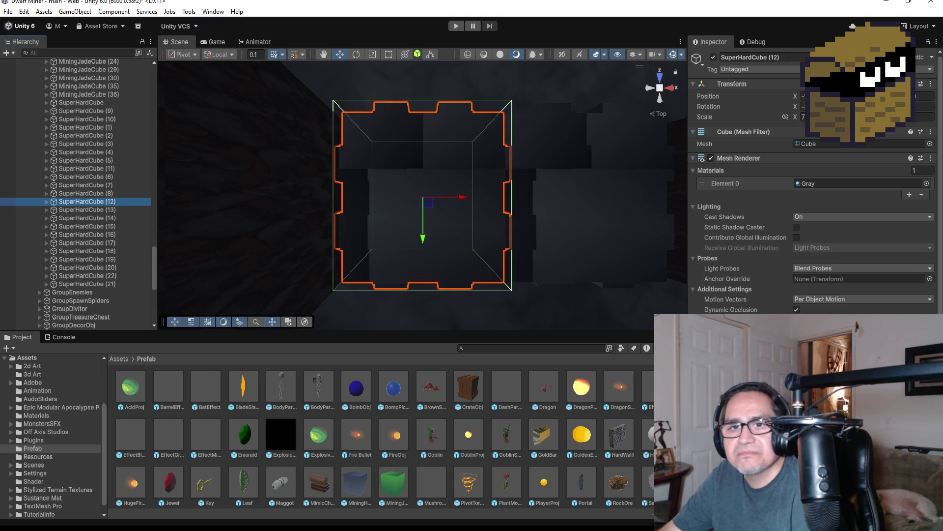
key("Down")
key("Down")
key("Down")
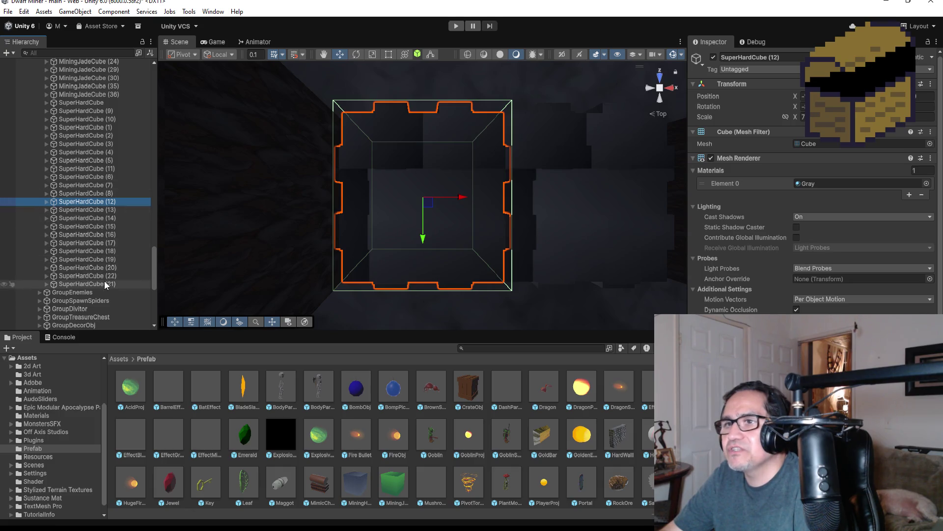
scroll(508, 236, "down", 5)
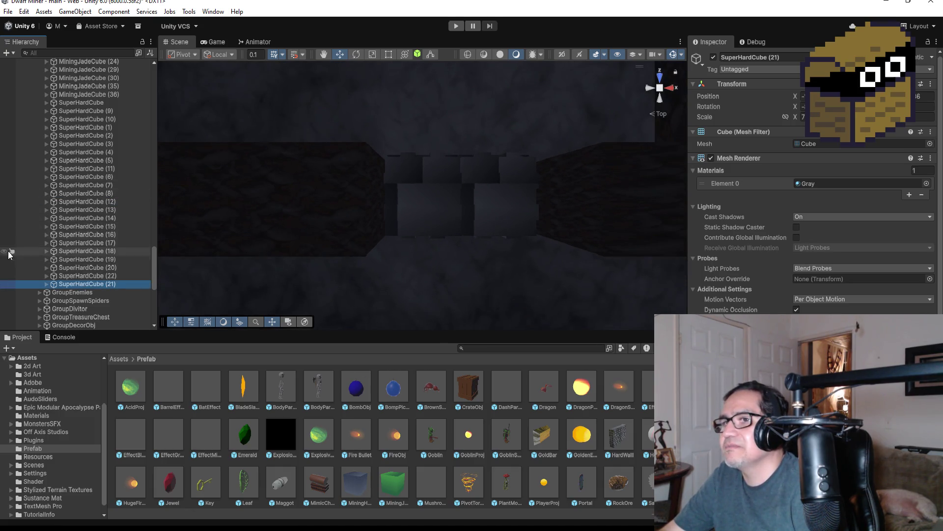
left_click(69, 309)
left_click(91, 287)
double_click(91, 288)
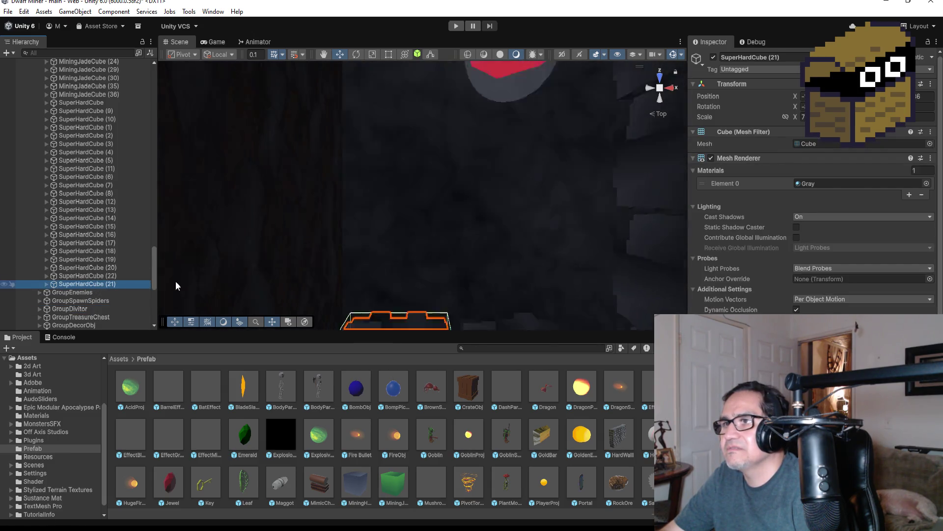
- Duplicate it as SuperHardCube (23), drag the copy to the scene root, and collapse LevelFour
key("ctrl+d")
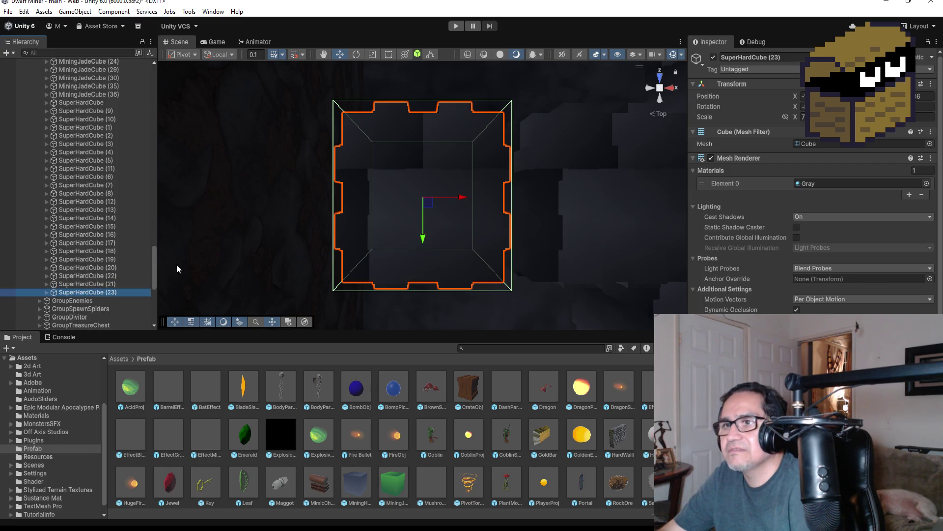
scroll(107, 299, "down", 10)
scroll(130, 236, "up", 5)
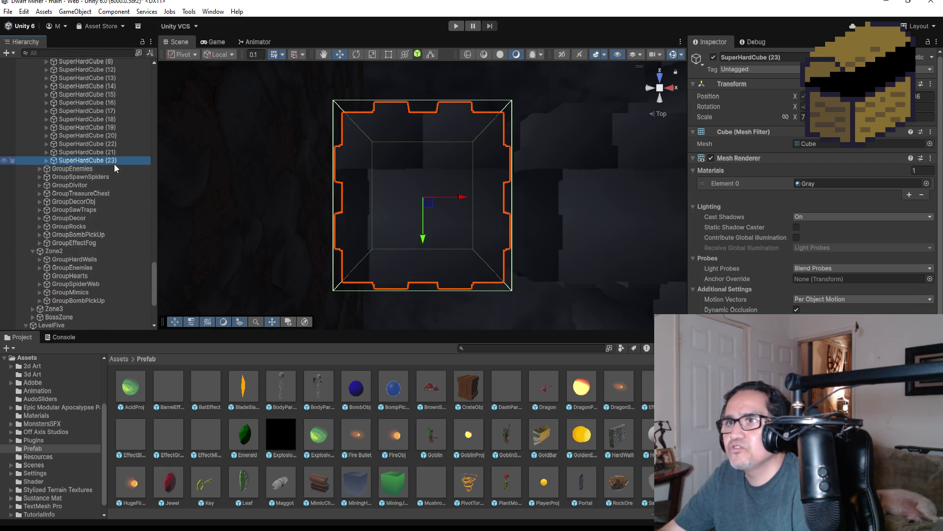
left_click_drag(107, 255, 94, 329)
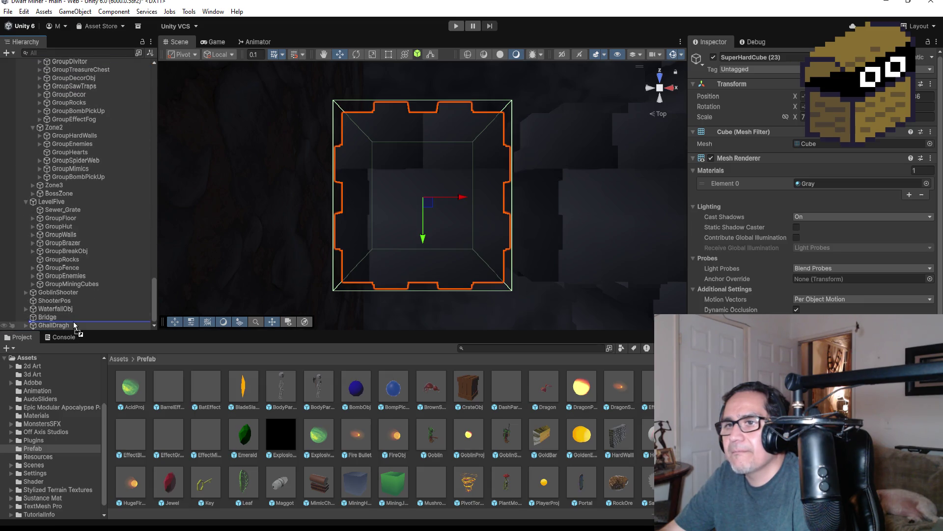
scroll(95, 266, "up", 5)
scroll(94, 261, "up", 15)
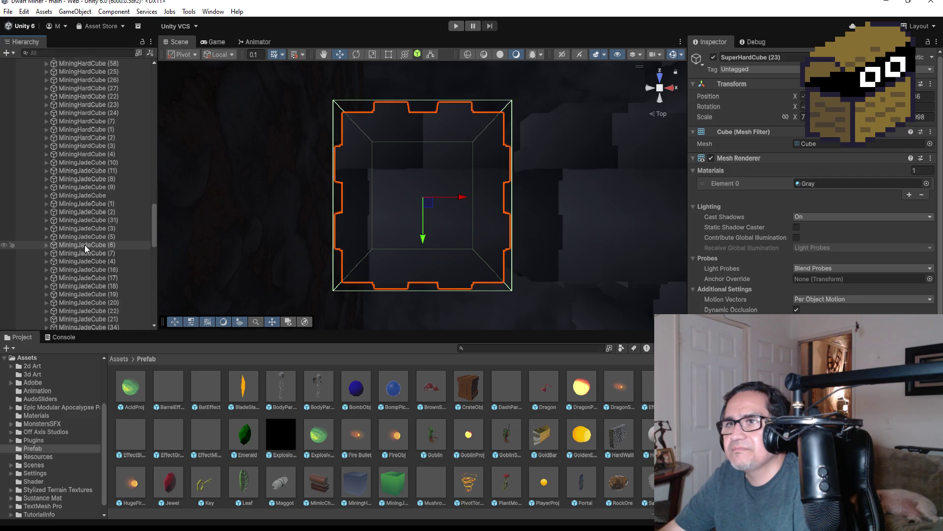
scroll(86, 246, "up", 10)
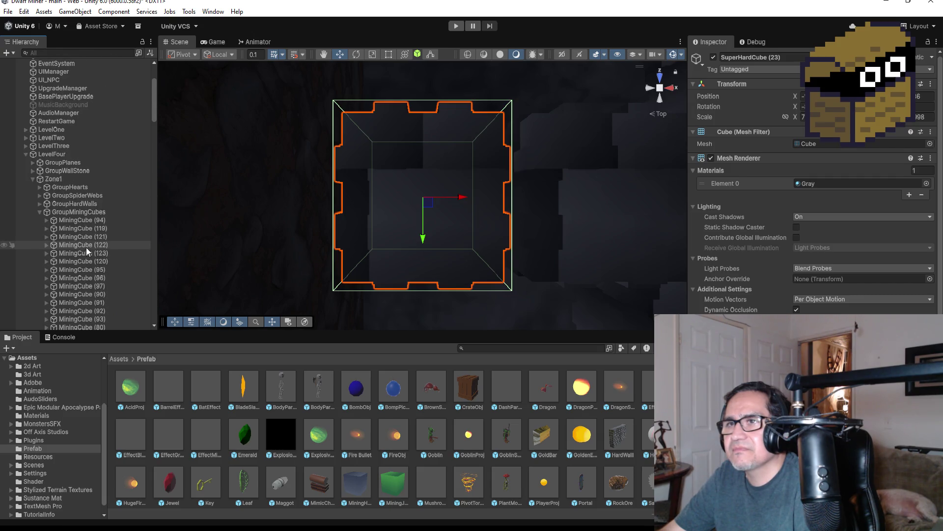
left_click(26, 154)
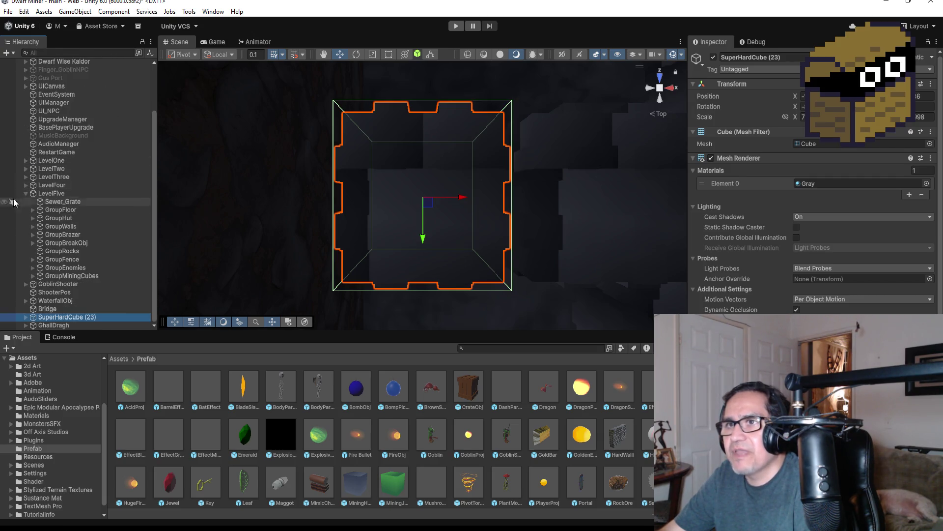
scroll(27, 193, "up", 4)
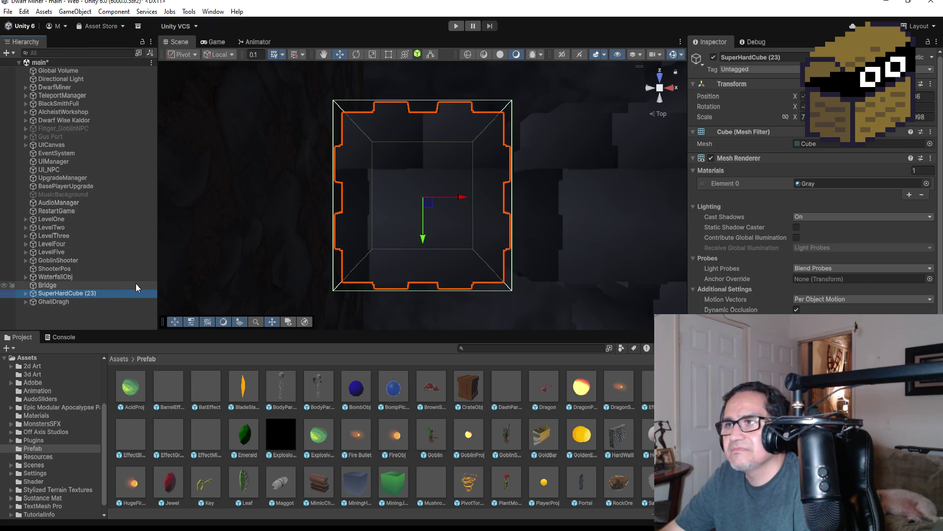
- Frame SuperHardCube (23) and shift it along X toward the lit wall
left_click(79, 302)
double_click(77, 293)
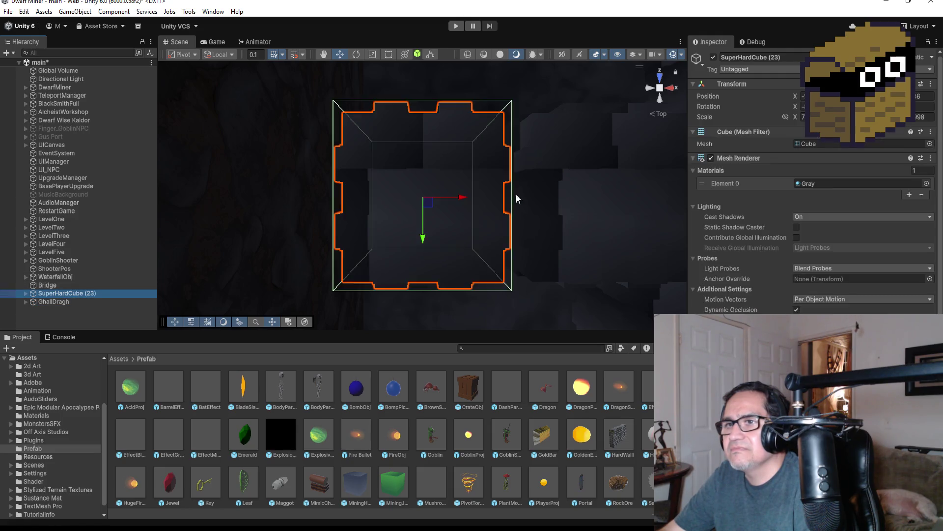
scroll(500, 199, "down", 5)
scroll(492, 223, "down", 10)
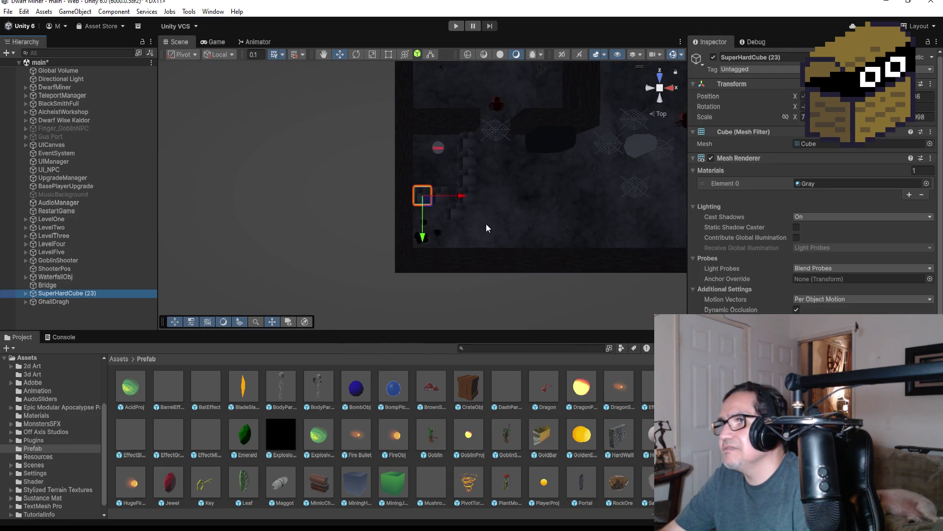
scroll(456, 205, "down", 6)
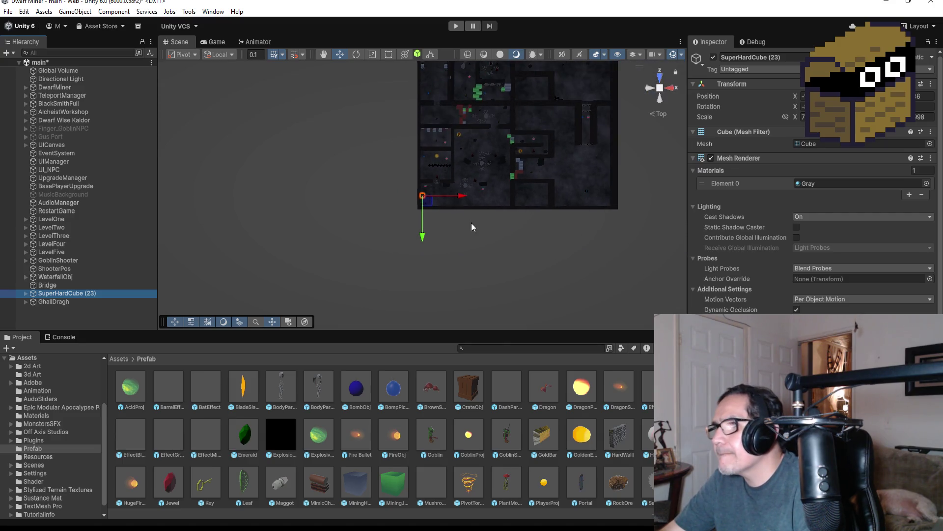
mouse_move(462, 197)
left_mouse_down()
mouse_move(528, 210)
mouse_move(557, 258)
left_mouse_up()
key("f")
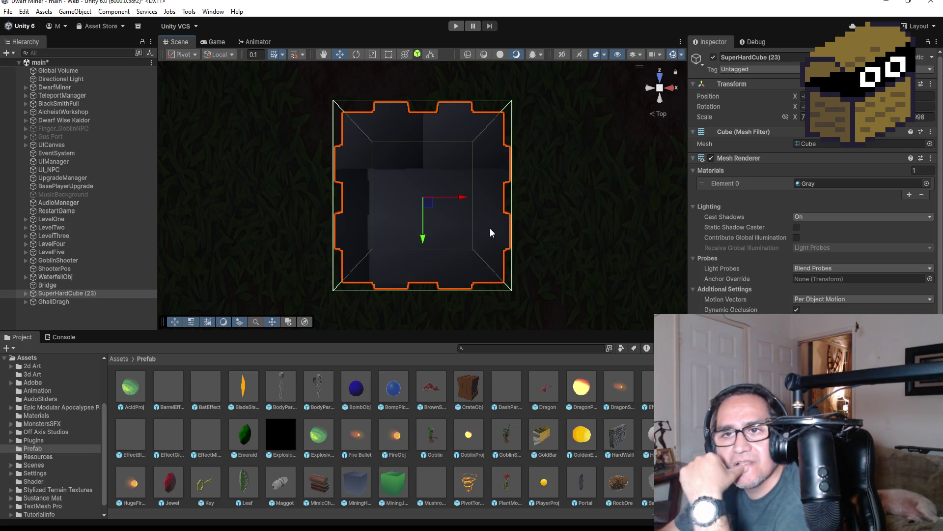
scroll(489, 228, "down", 5)
scroll(486, 226, "down", 5)
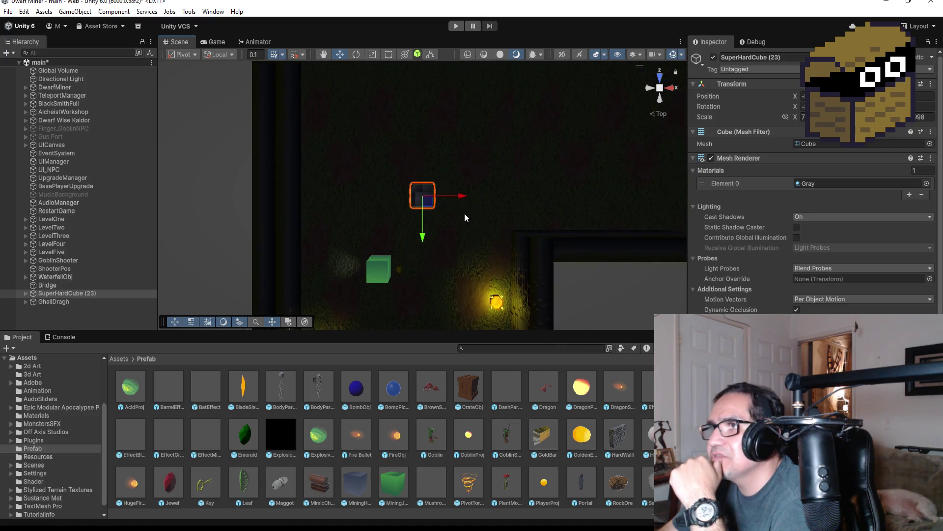
left_click_drag(464, 196, 380, 202)
left_click(339, 257)
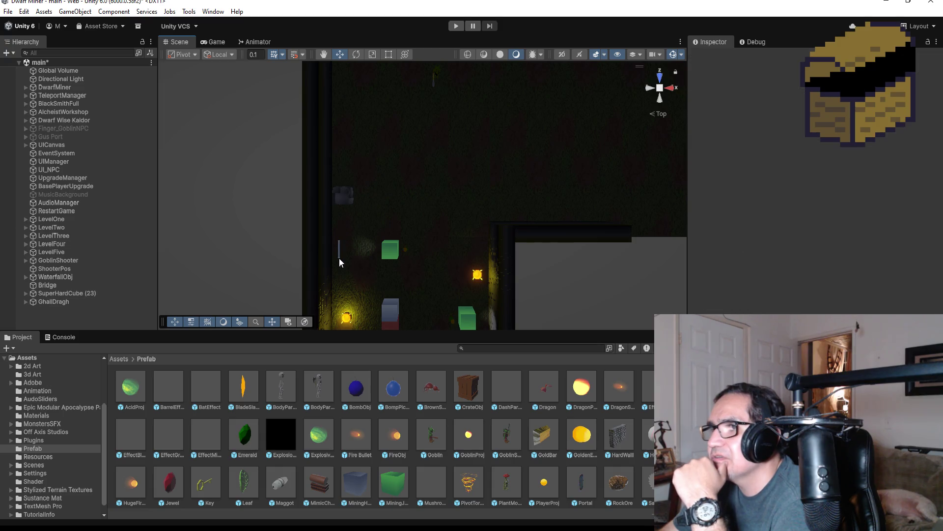
- Move SuperHardCube (23) down and sideways so it sits beside the green cube
left_click(71, 302)
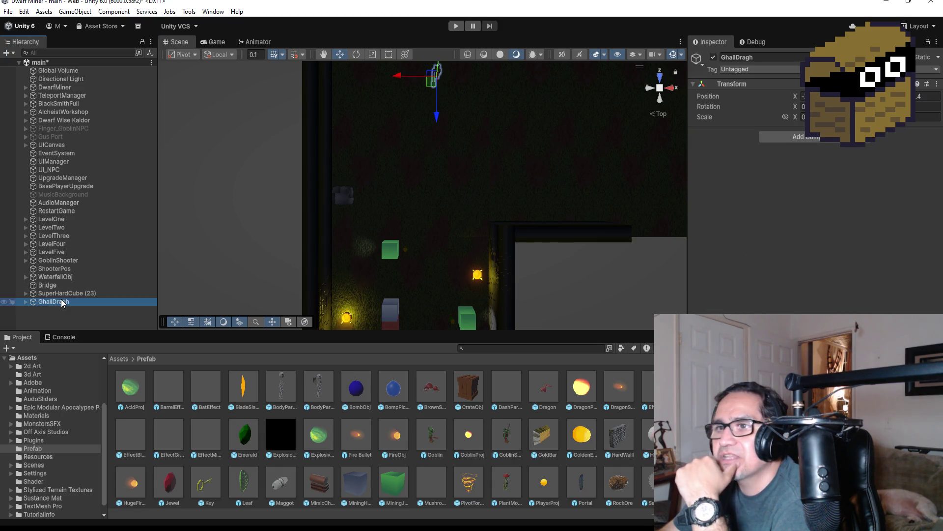
left_click(73, 293)
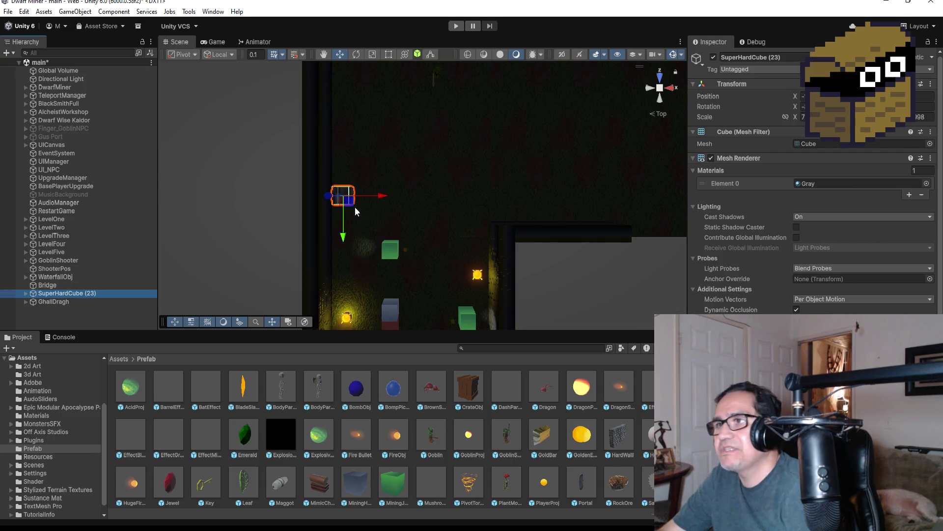
left_click_drag(344, 238, 344, 291)
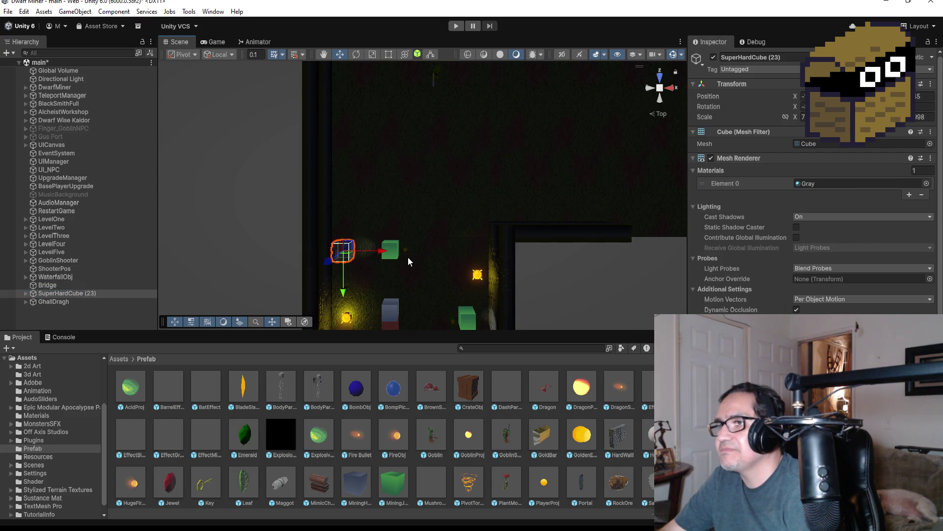
key("f")
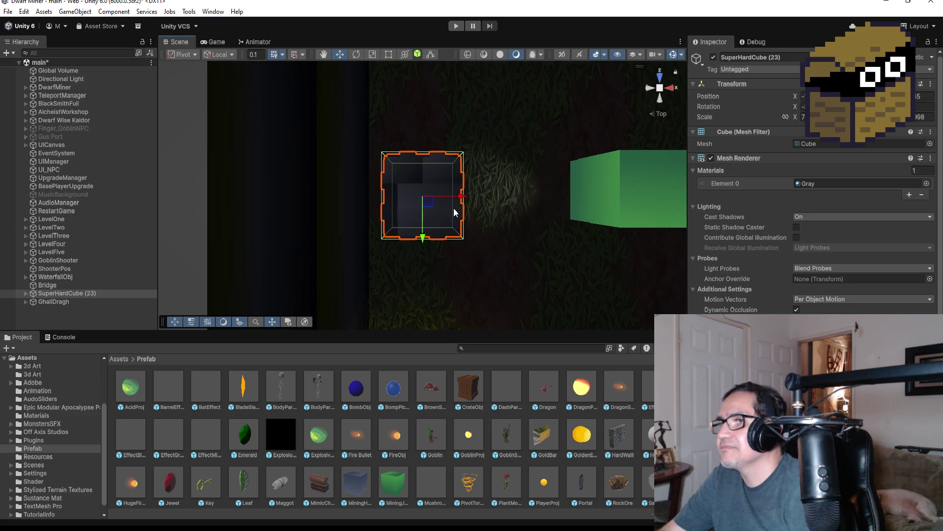
mouse_move(461, 198)
left_mouse_down()
mouse_move(418, 203)
mouse_move(434, 197)
left_mouse_up()
scroll(490, 202, "down", 4)
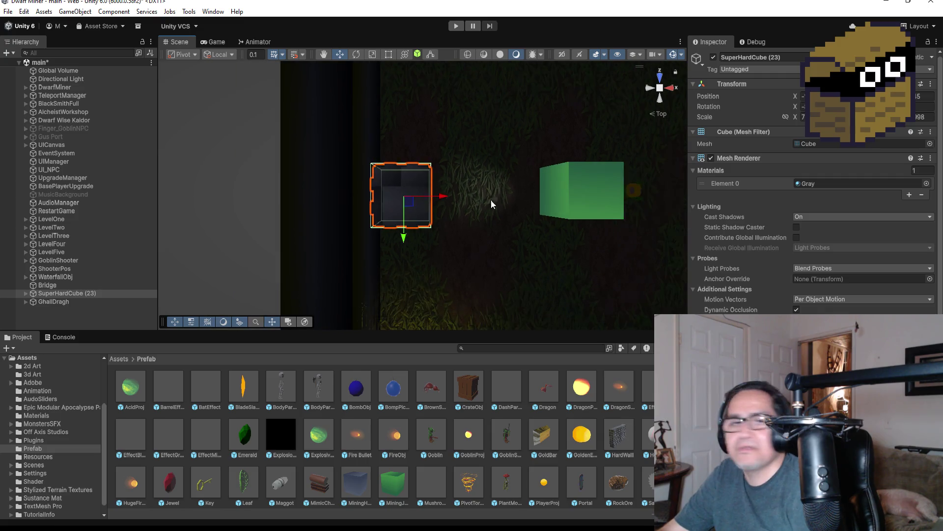
mouse_move(537, 173)
left_mouse_down()
mouse_move(450, 216)
mouse_move(458, 212)
left_mouse_up()
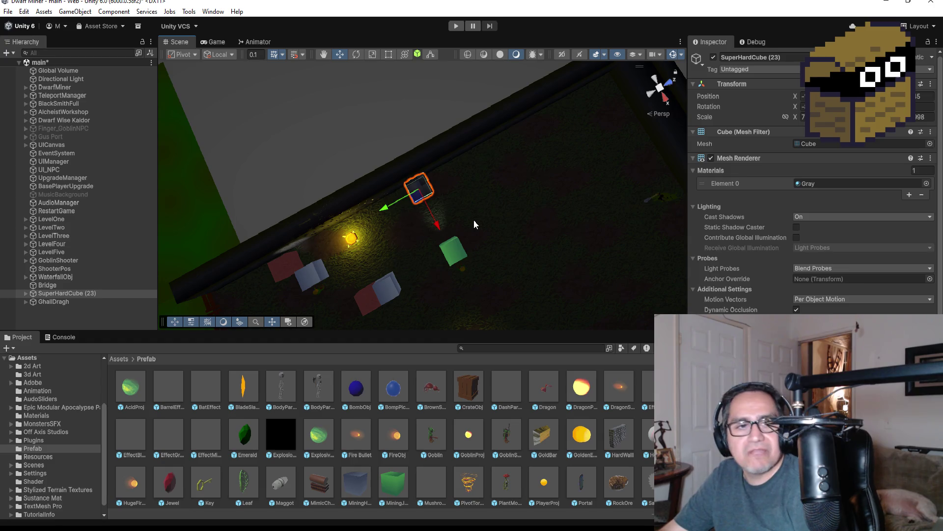
- Duplicate the placed cube, then delete the unwanted SuperHardCube (24) copy
key("ctrl+d")
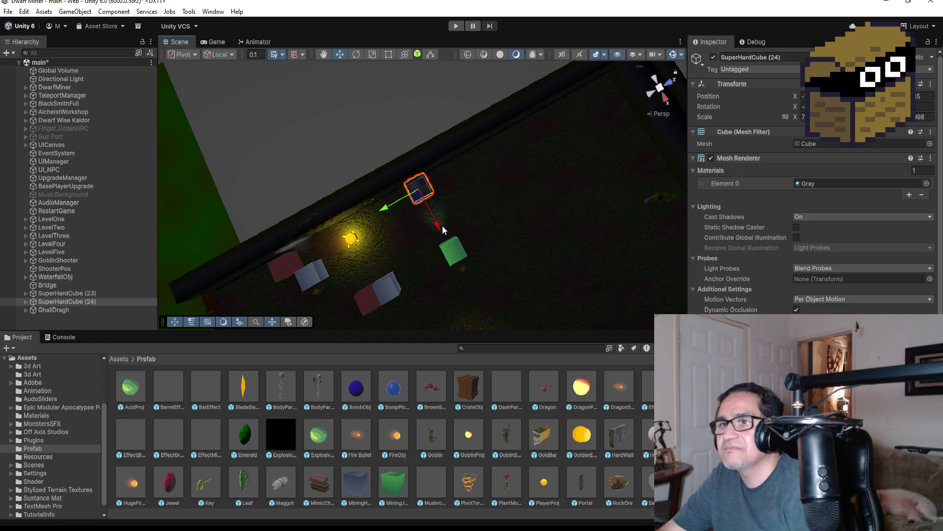
left_click_drag(436, 217, 442, 228)
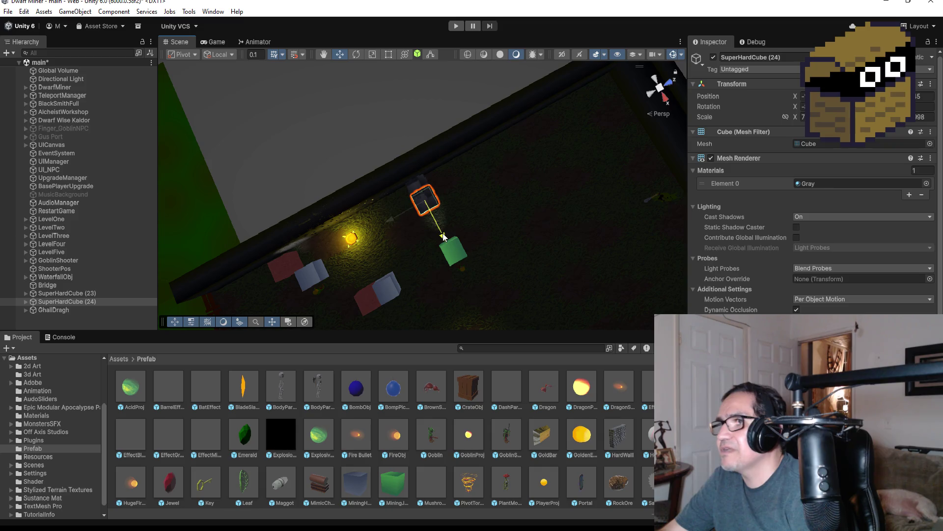
left_click(60, 302)
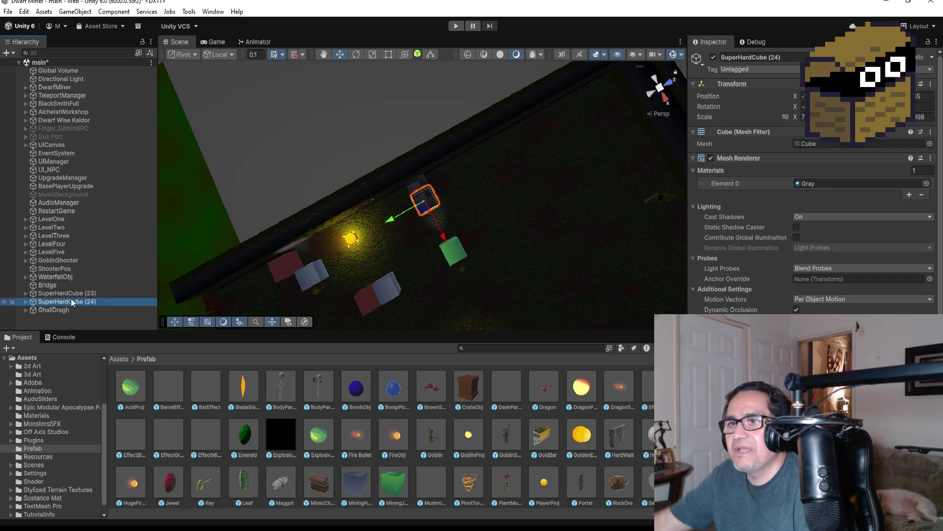
key("Delete")
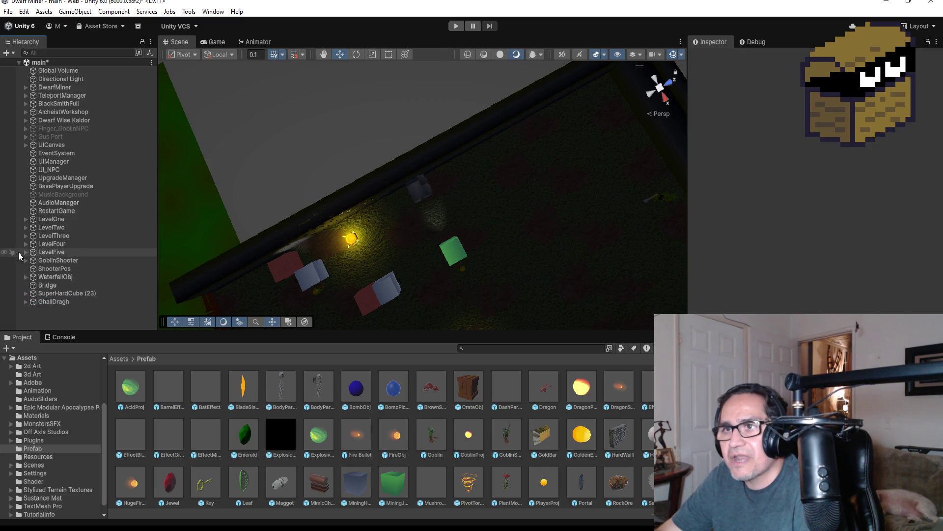
- Nest SuperHardCube (23) inside LevelFive's GroupMiningCubes
left_click(26, 252)
scroll(87, 302, "down", 2)
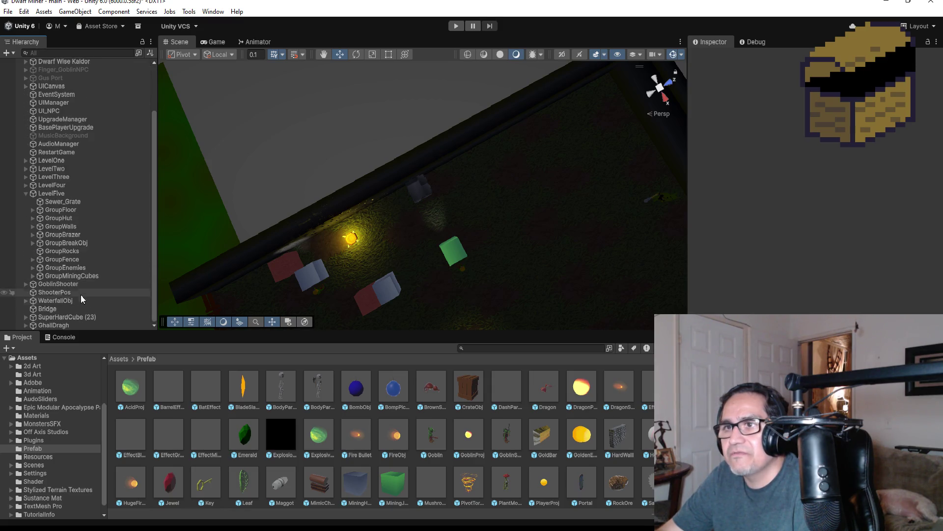
left_click(33, 277)
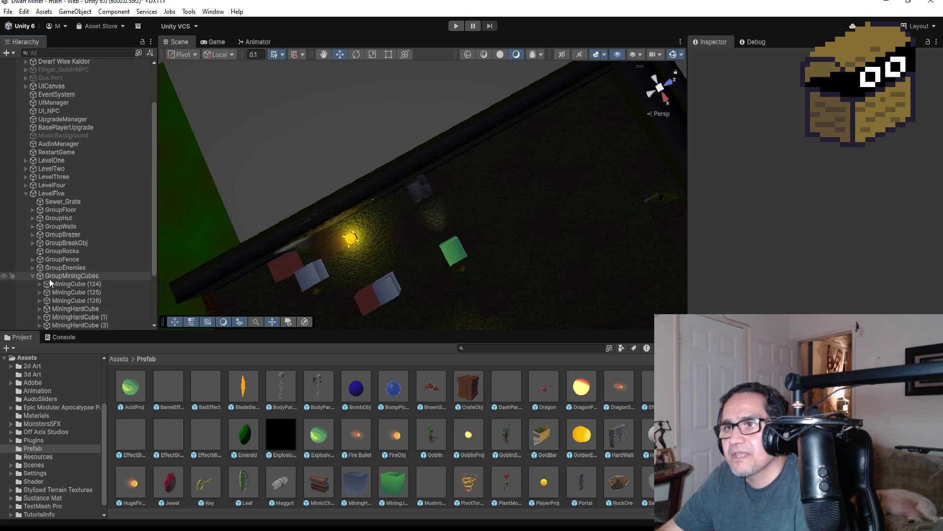
scroll(49, 300, "down", 3)
left_click_drag(69, 320, 75, 280)
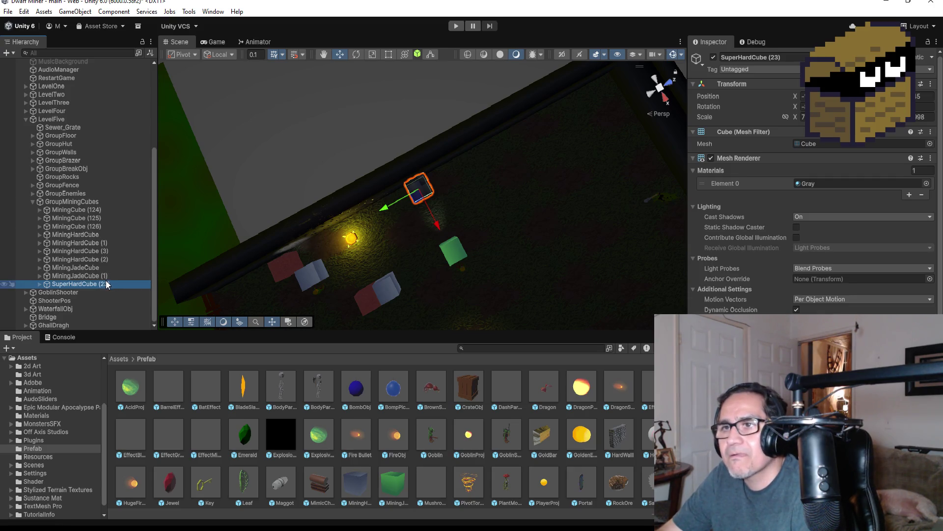
- Duplicate the cube into SuperHardCube (24), slide it along X, and switch to a top-down view
scroll(450, 212, "down", 3)
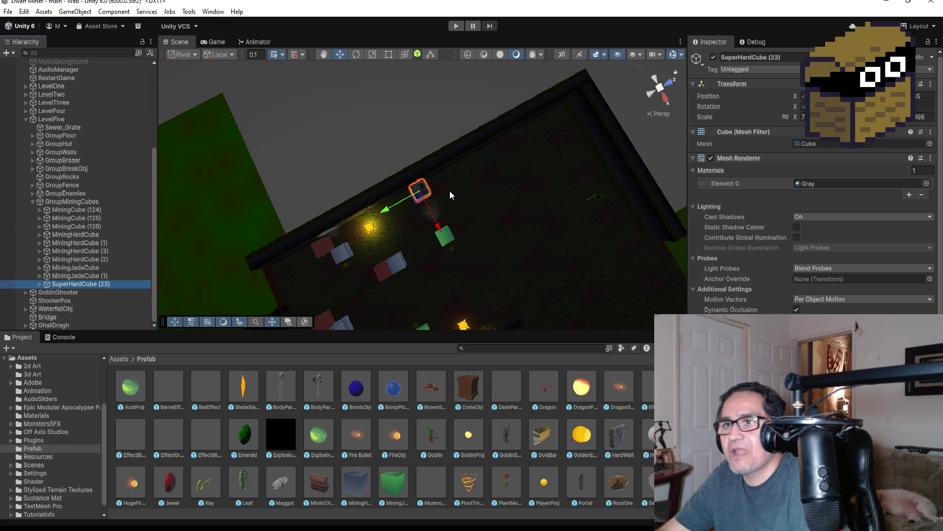
key("ctrl+d")
left_click_drag(438, 227, 450, 247)
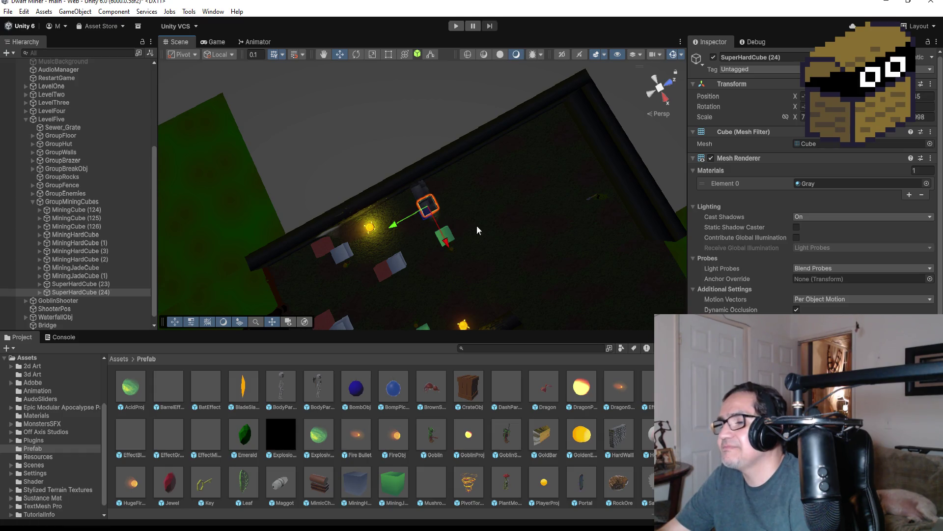
key("f")
mouse_move(501, 218)
left_mouse_down()
mouse_move(526, 180)
mouse_move(472, 231)
mouse_move(520, 205)
mouse_move(492, 214)
mouse_move(421, 196)
mouse_move(449, 193)
mouse_move(495, 143)
mouse_move(516, 205)
left_mouse_up()
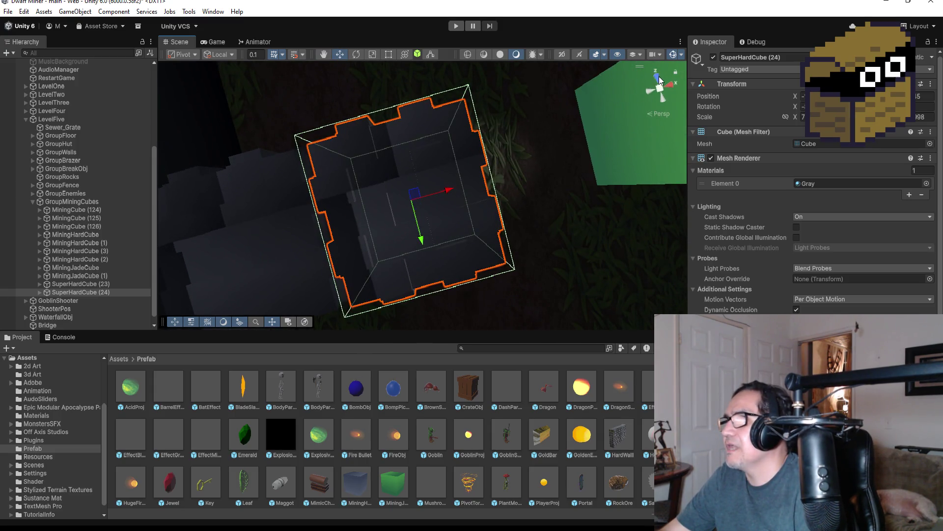
left_click(660, 80)
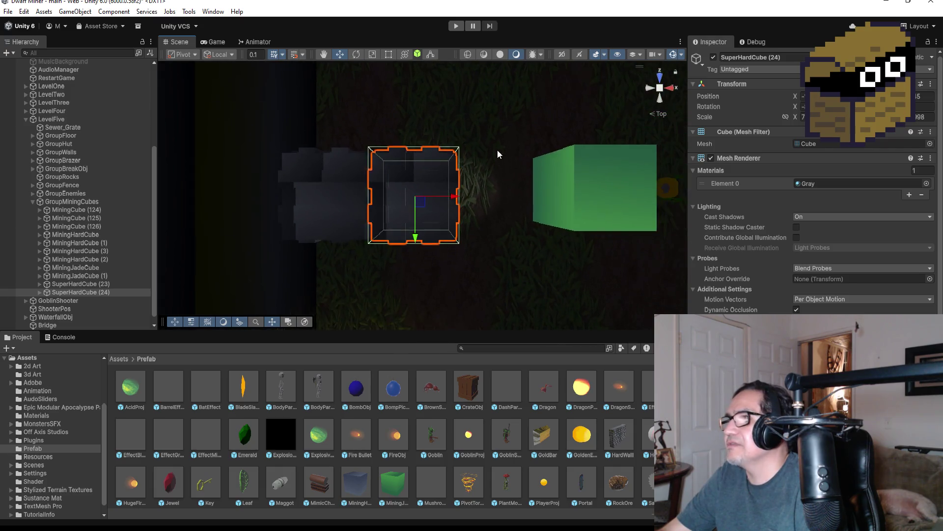
scroll(456, 163, "down", 5)
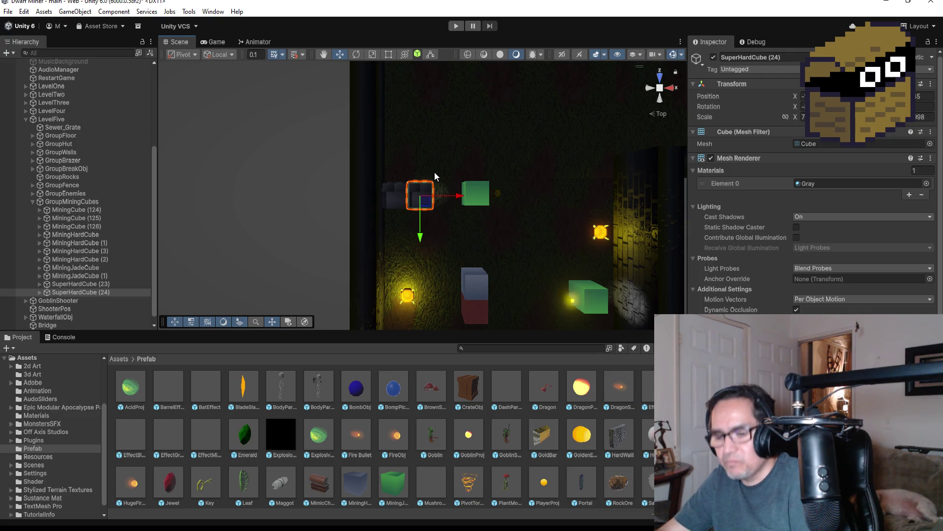
- Add SuperHardCube (25) and move it up toward the top wall
key("ctrl+d")
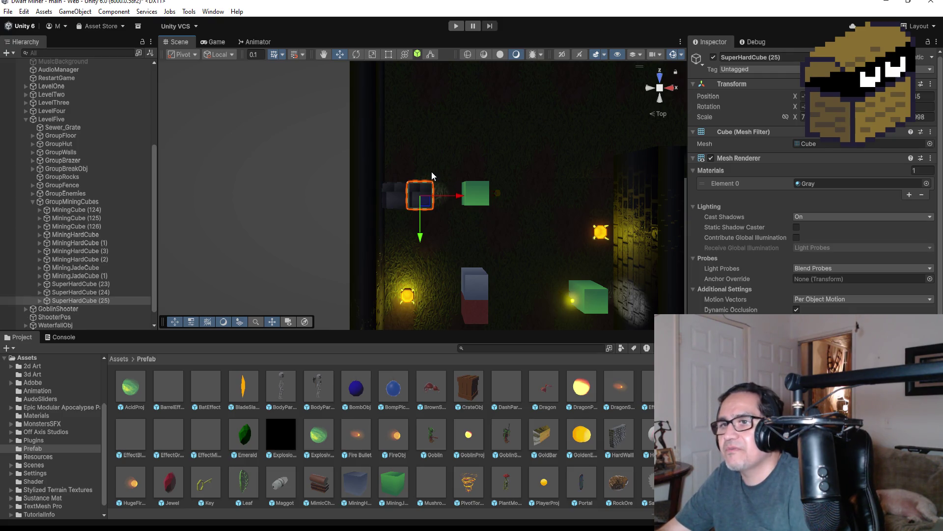
left_click_drag(420, 244, 426, 155)
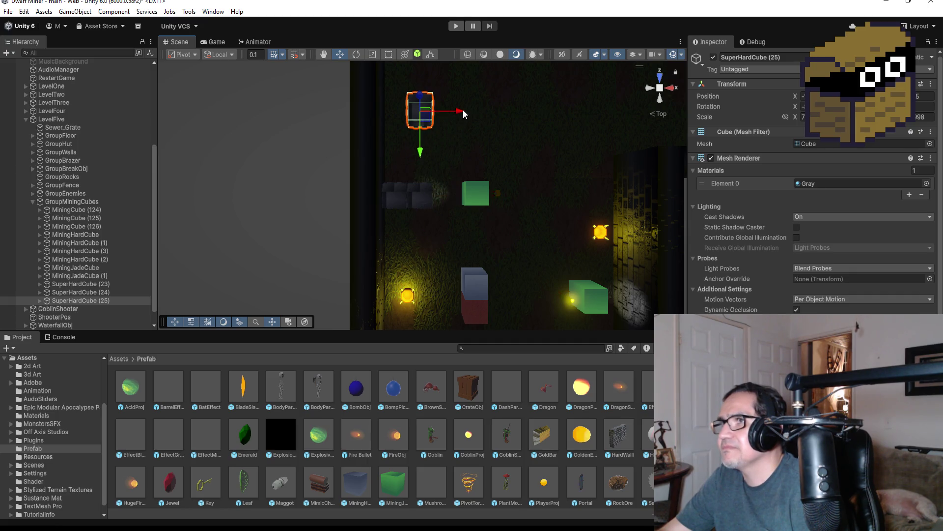
left_click_drag(457, 115, 435, 115)
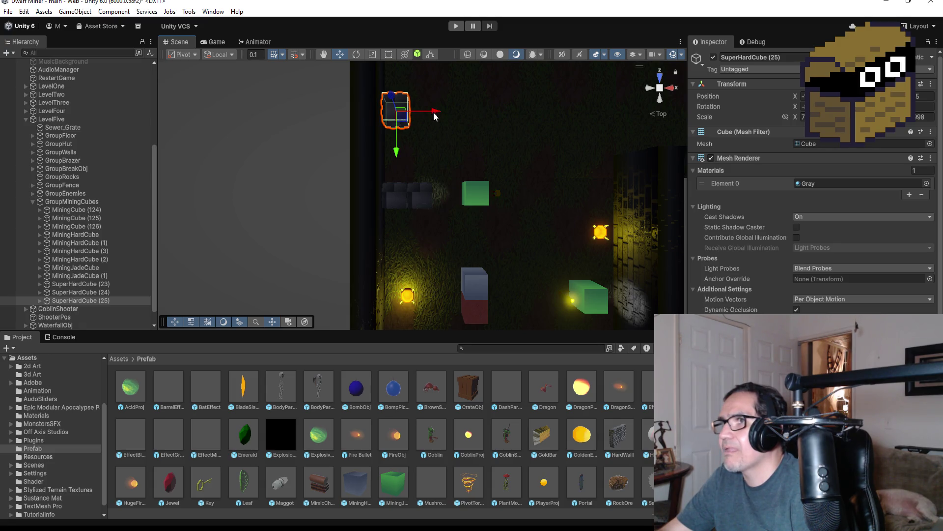
key("f")
scroll(596, 197, "down", 5)
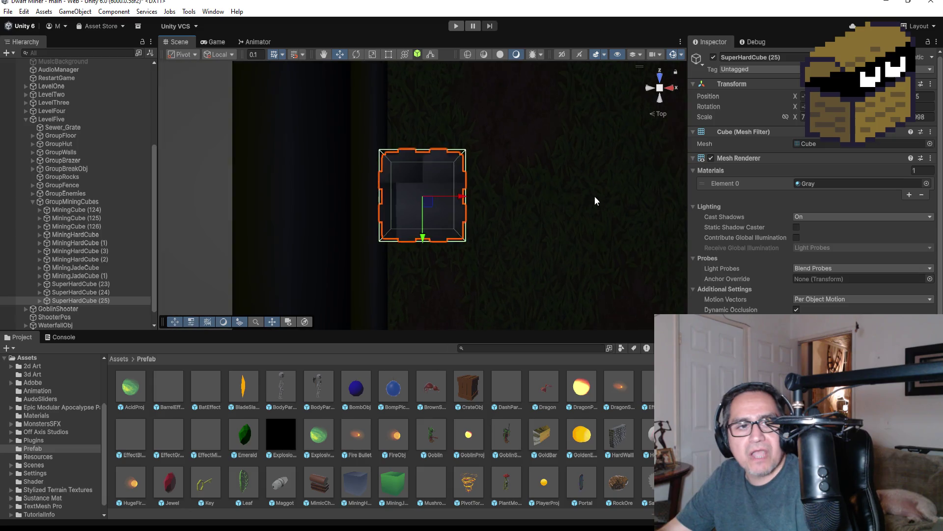
left_click_drag(629, 184, 393, 226)
- Duplicate SuperHardCube (25) into (26) and move it down-left near the green cube
left_click(85, 300)
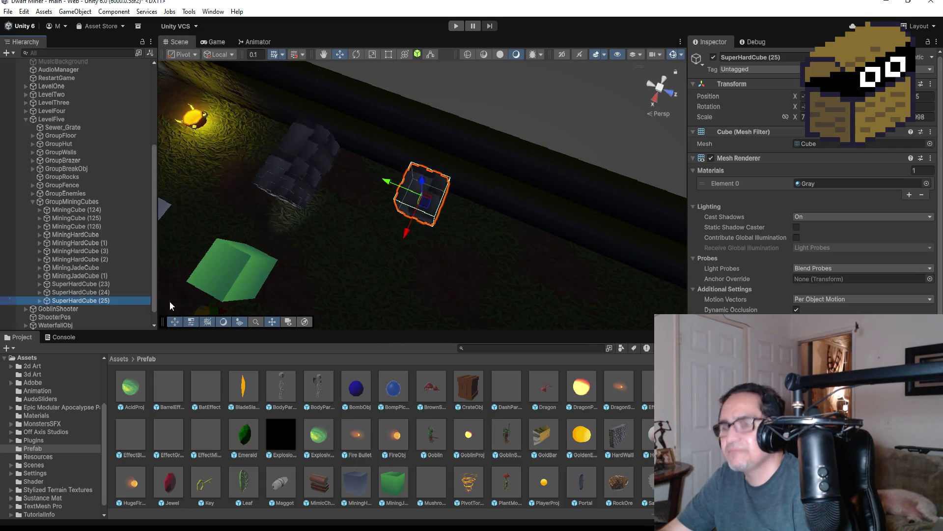
key("ctrl+d")
mouse_move(410, 225)
left_mouse_down()
mouse_move(384, 291)
mouse_move(393, 276)
left_mouse_up()
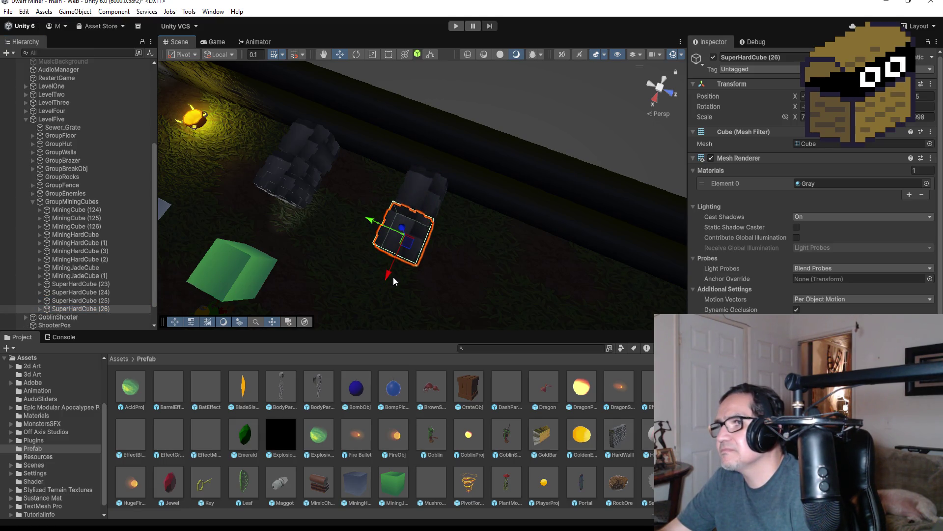
scroll(402, 288, "down", 2)
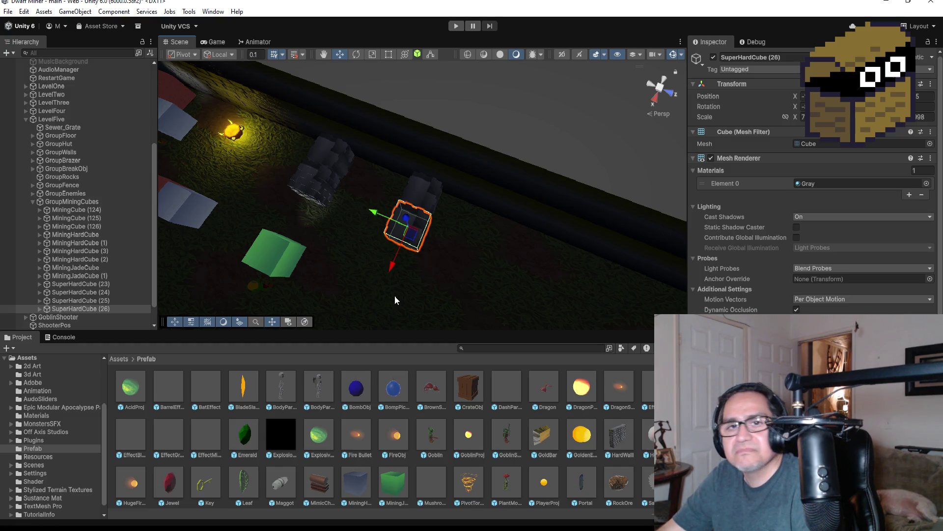
left_click(96, 307)
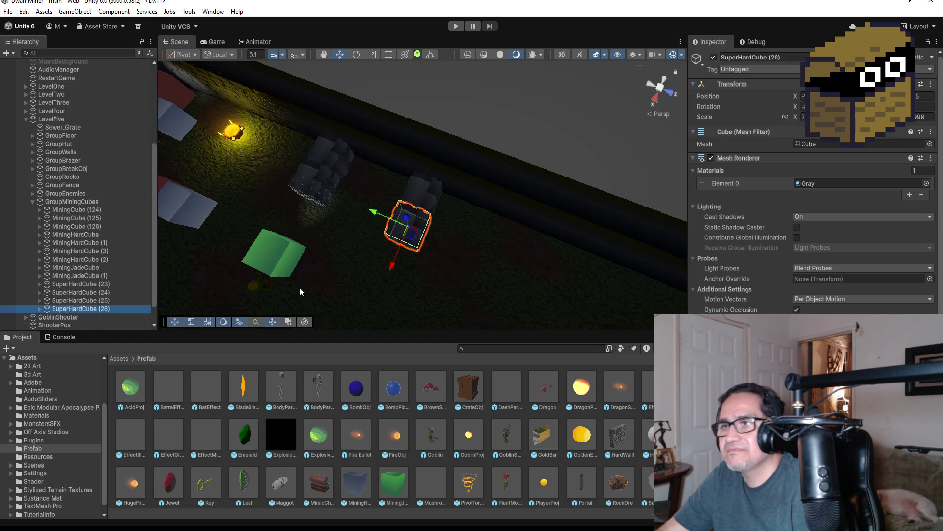
- Duplicate SuperHardCube (26) into (27) and fit it into the gap between the dark stacks
key("ctrl+d")
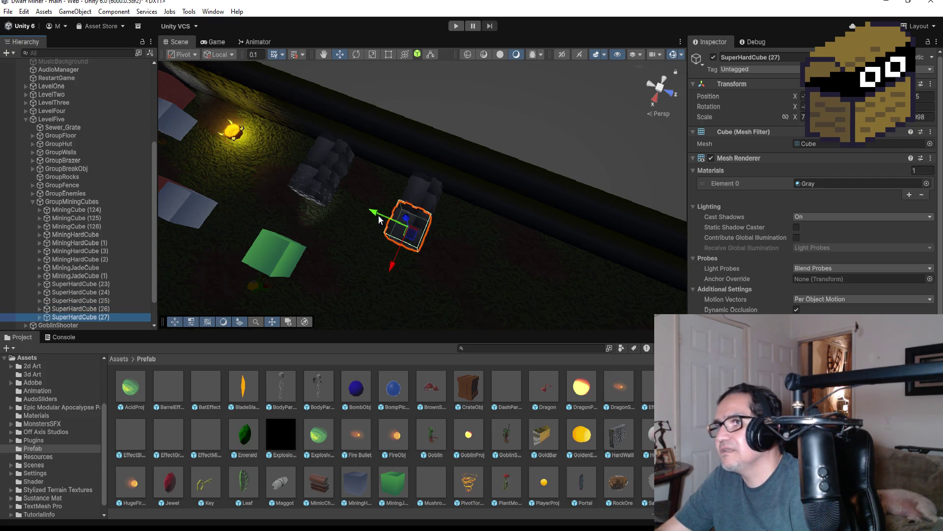
mouse_move(373, 214)
left_mouse_down()
mouse_move(333, 196)
mouse_move(340, 199)
left_mouse_up()
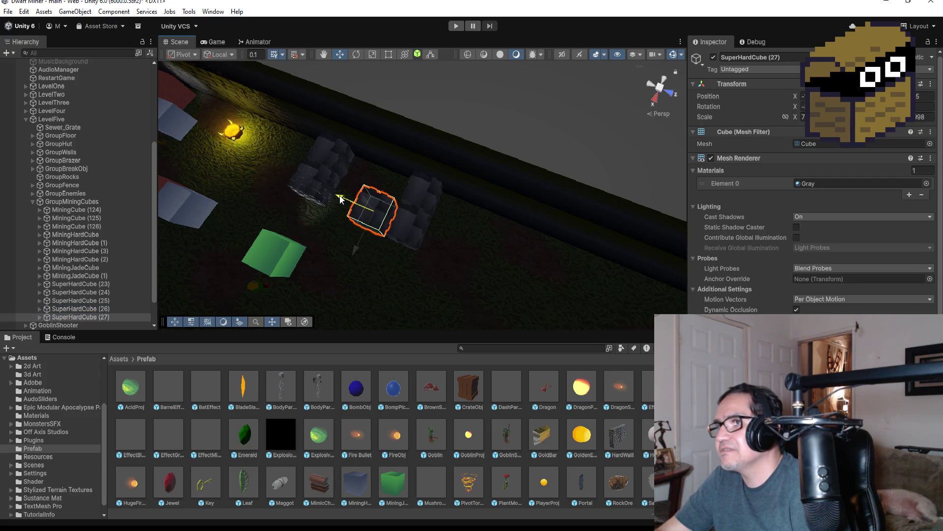
key("f")
mouse_move(579, 249)
left_mouse_down()
mouse_move(555, 261)
mouse_move(581, 169)
mouse_move(572, 148)
left_mouse_up()
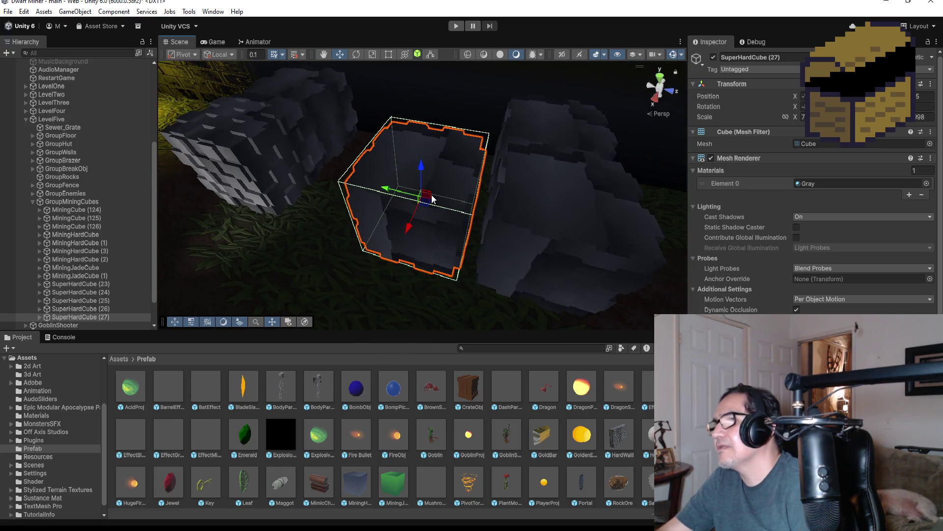
left_click_drag(383, 189, 398, 196)
mouse_move(412, 139)
left_mouse_down()
mouse_move(396, 158)
mouse_move(397, 199)
left_mouse_up()
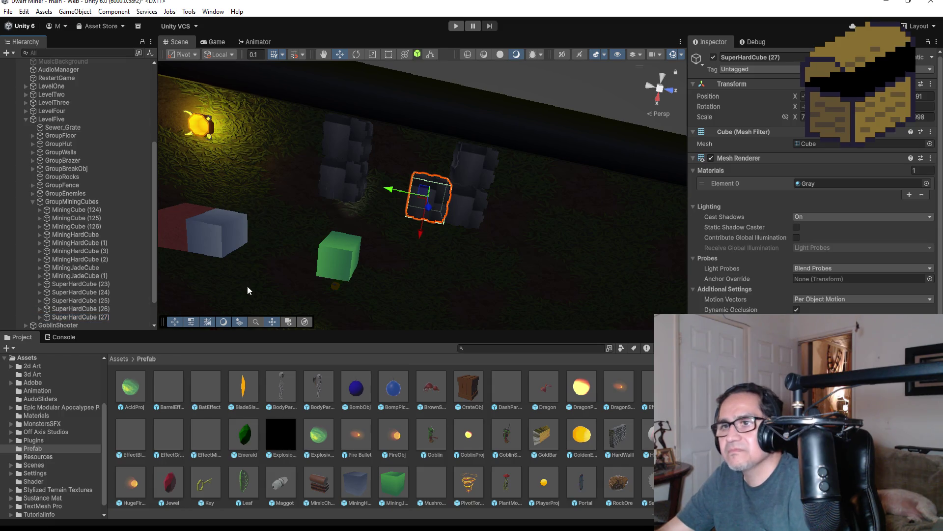
- Add SuperHardCube (28) beside it and shift the left cube stack to the right
key("ctrl+d")
mouse_move(392, 192)
left_mouse_down()
mouse_move(344, 182)
mouse_move(440, 194)
mouse_move(480, 231)
mouse_move(487, 255)
mouse_move(525, 93)
mouse_move(371, 203)
left_mouse_up()
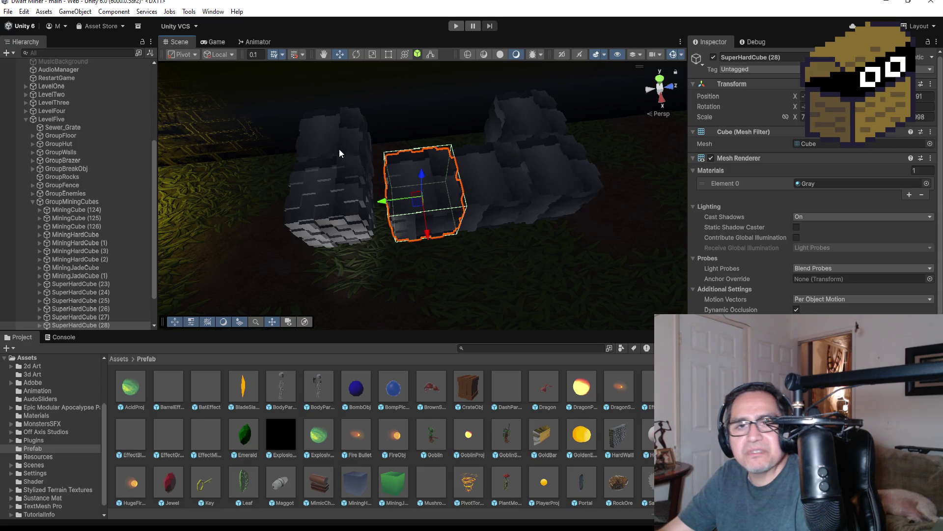
left_click(329, 139)
left_click(326, 203, "shift")
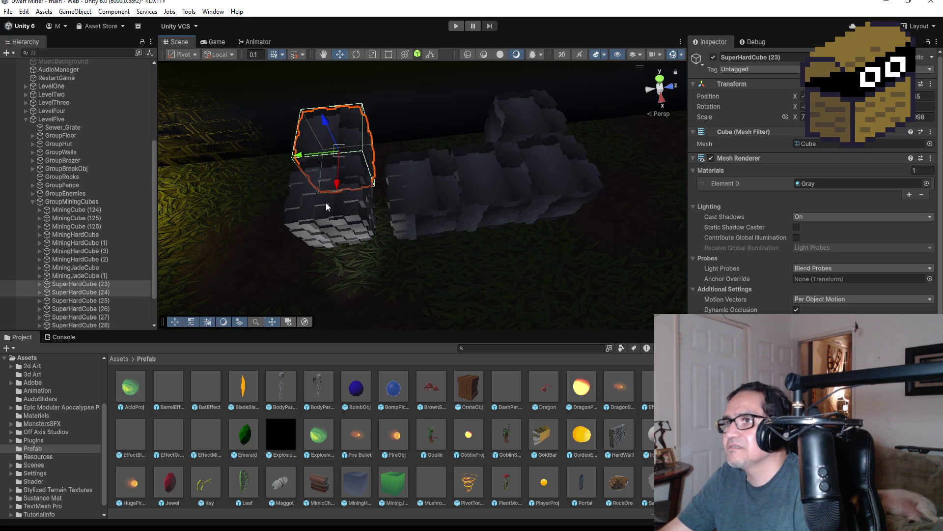
mouse_move(299, 206)
left_mouse_down()
mouse_move(512, 164)
mouse_move(490, 194)
mouse_move(453, 161)
mouse_move(432, 175)
mouse_move(447, 268)
mouse_move(507, 165)
mouse_move(286, 256)
left_mouse_up()
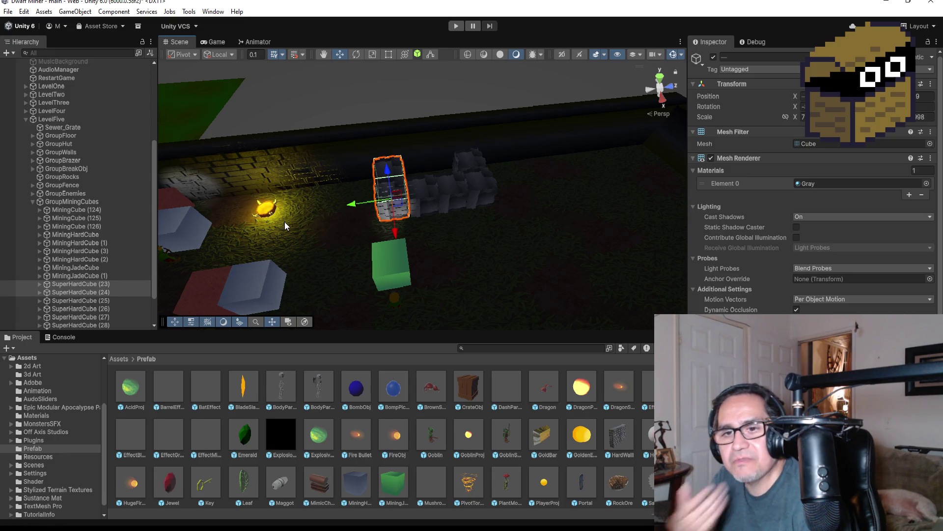
- Zoom out the scene and fold up the GroupMiningCubes list under LevelFive
scroll(423, 228, "down", 5)
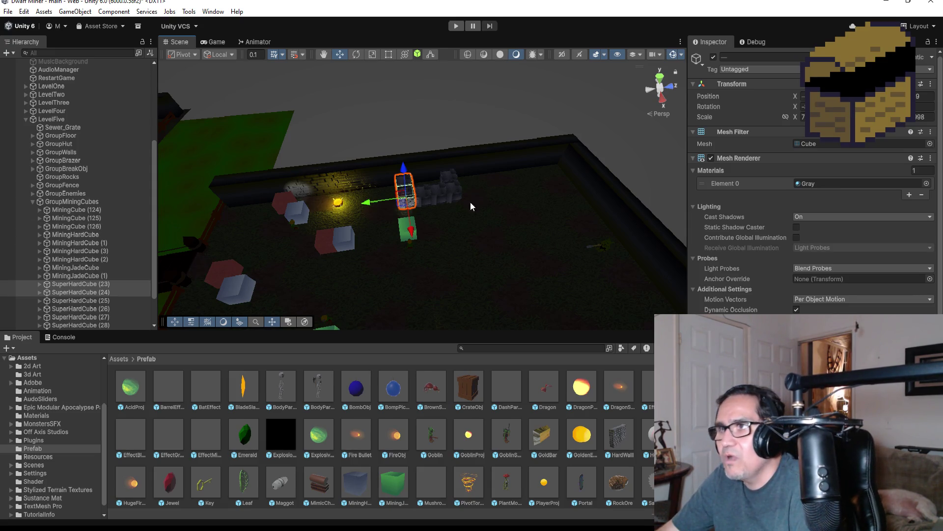
scroll(358, 227, "down", 3)
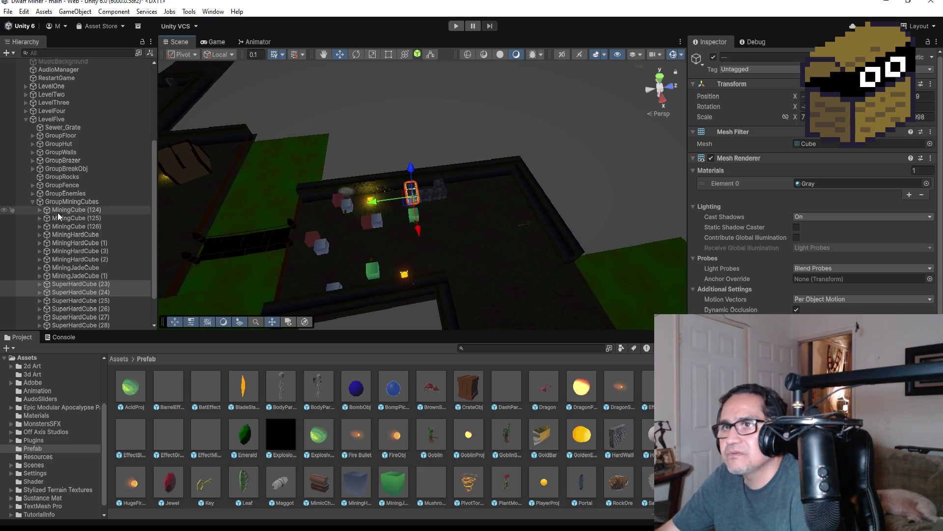
left_click(33, 202)
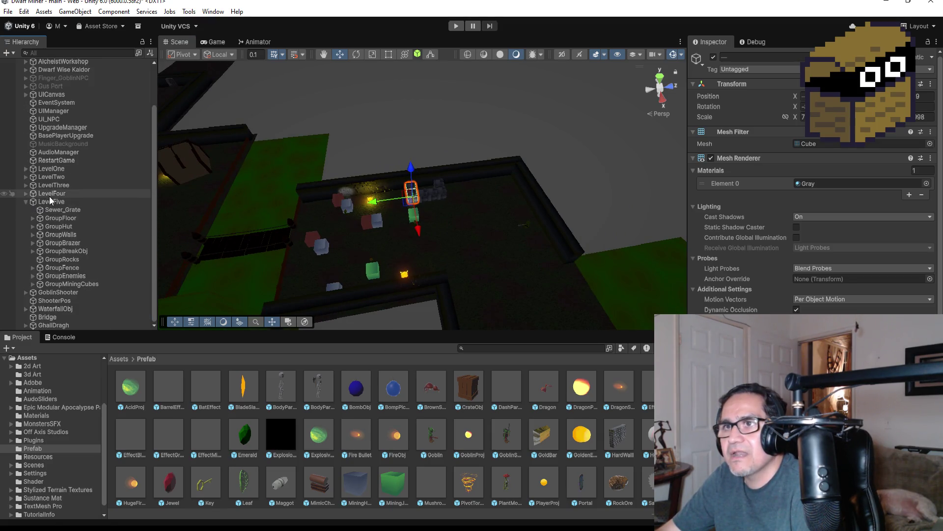
- Expand LevelFour's Zone1 and collapse its mining cubes to reveal the other groups
left_click(25, 192)
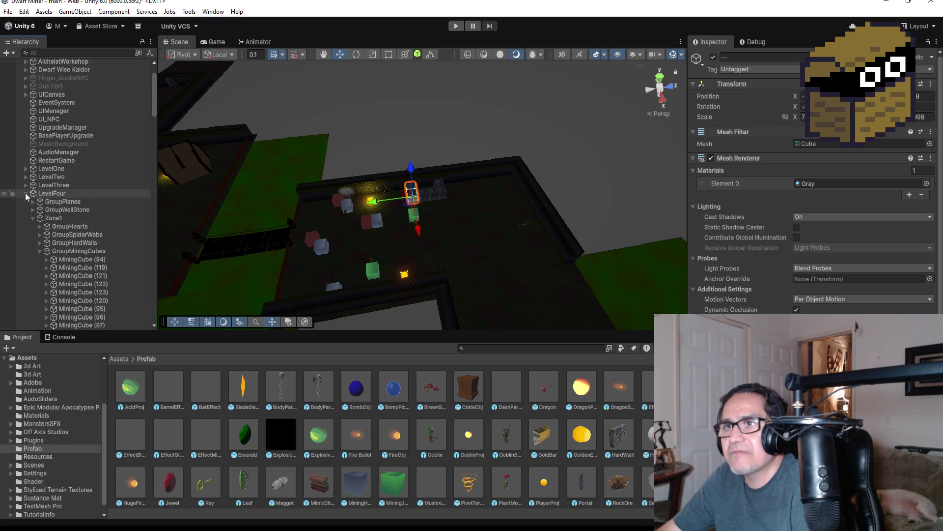
left_click(28, 216)
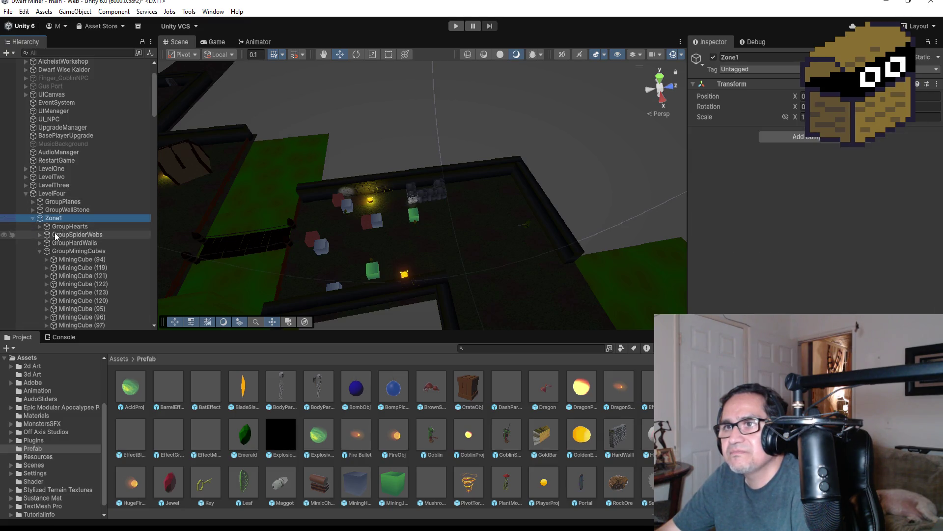
left_click(30, 218)
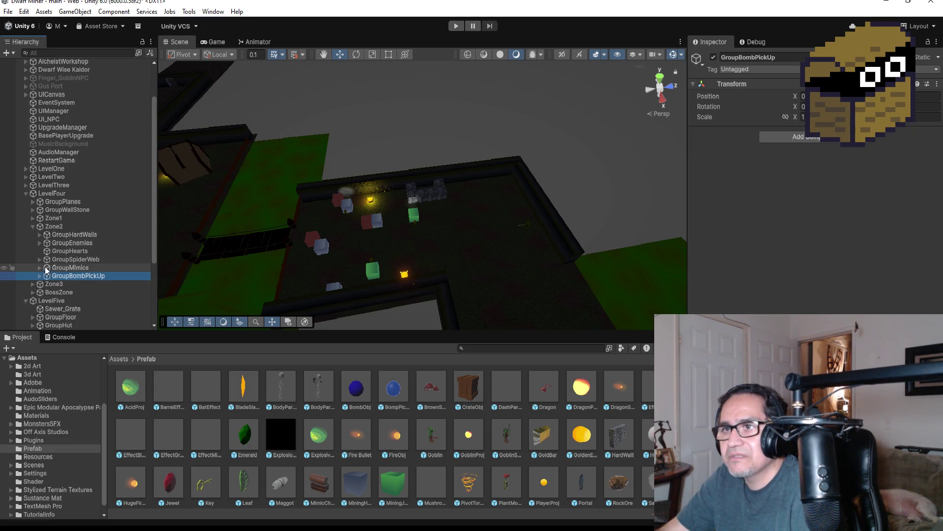
left_click(31, 226)
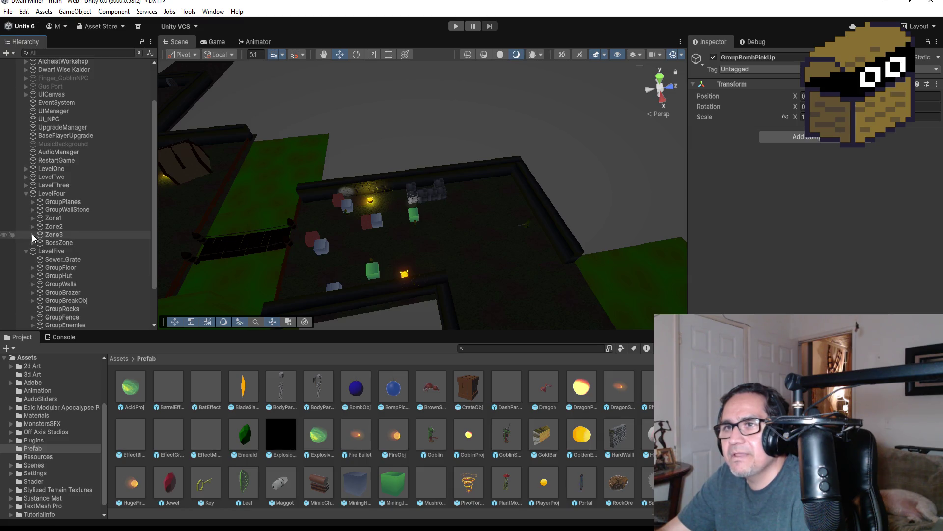
left_click(33, 218)
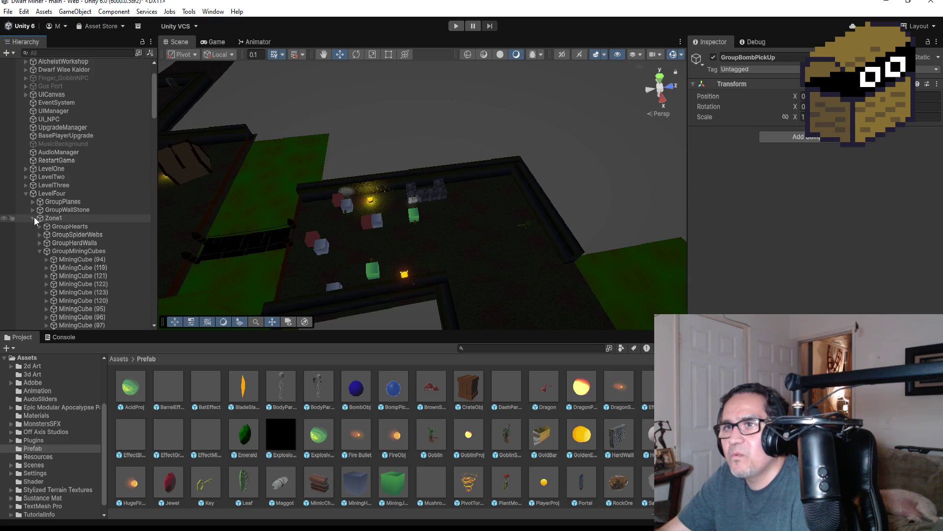
left_click(38, 251)
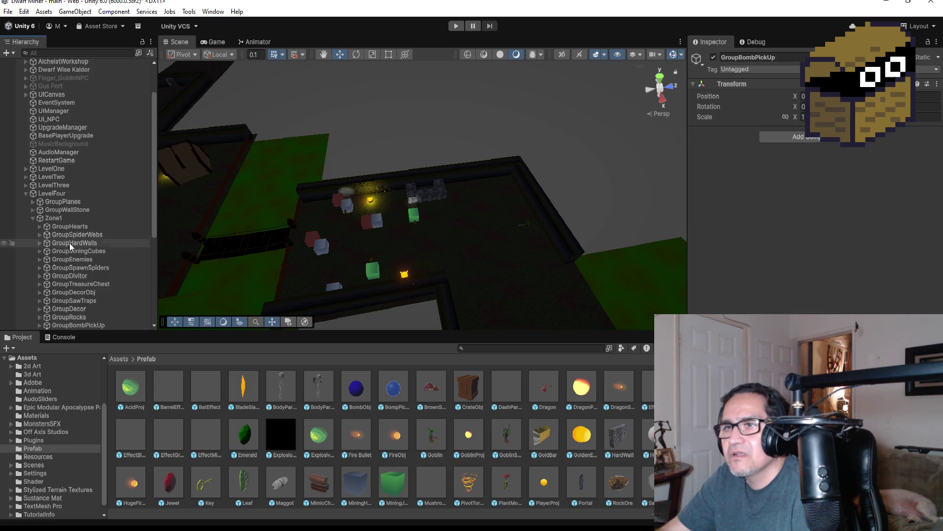
- Expand GroupTreasureChest and duplicate TreasureChest (3)
left_click(73, 226)
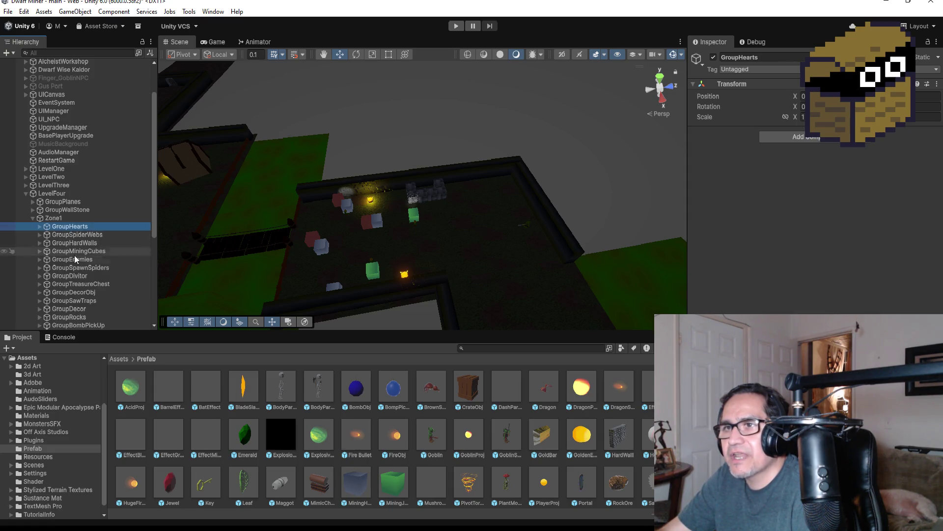
scroll(80, 269, "down", 3)
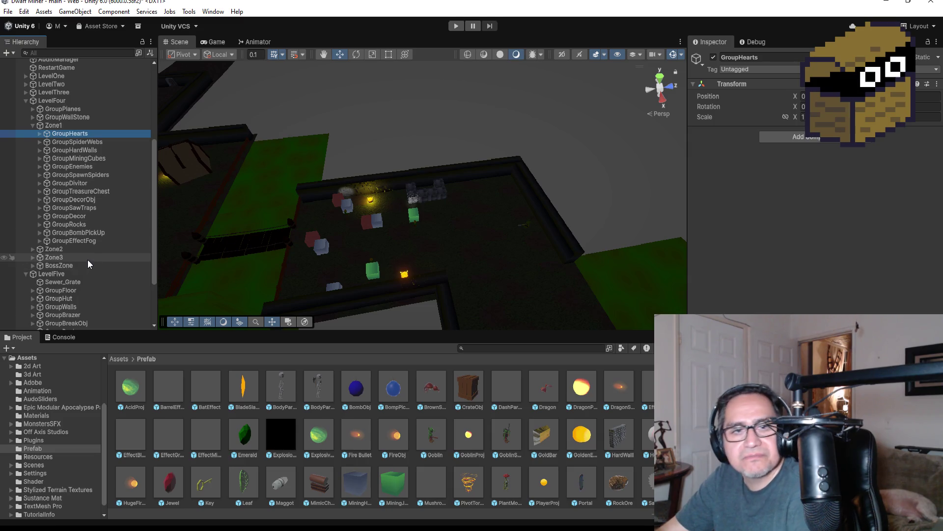
left_click(94, 193)
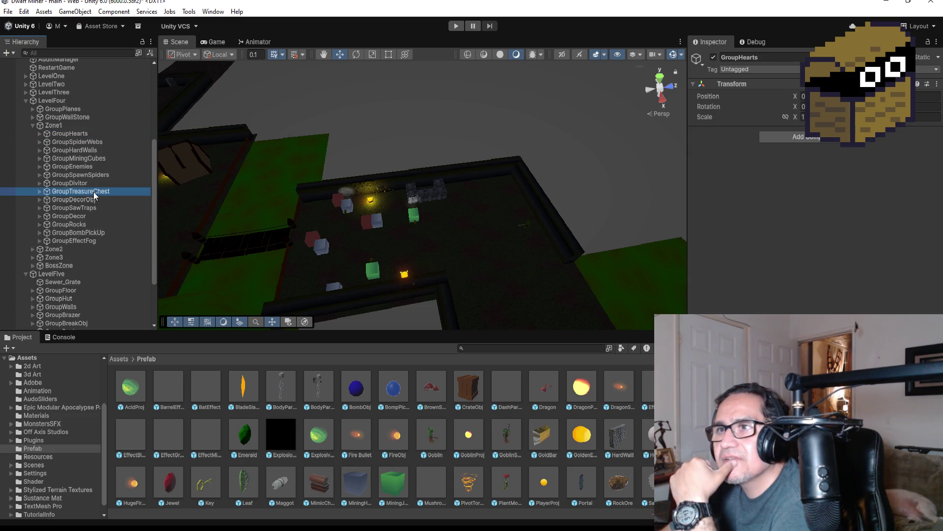
left_click(39, 191)
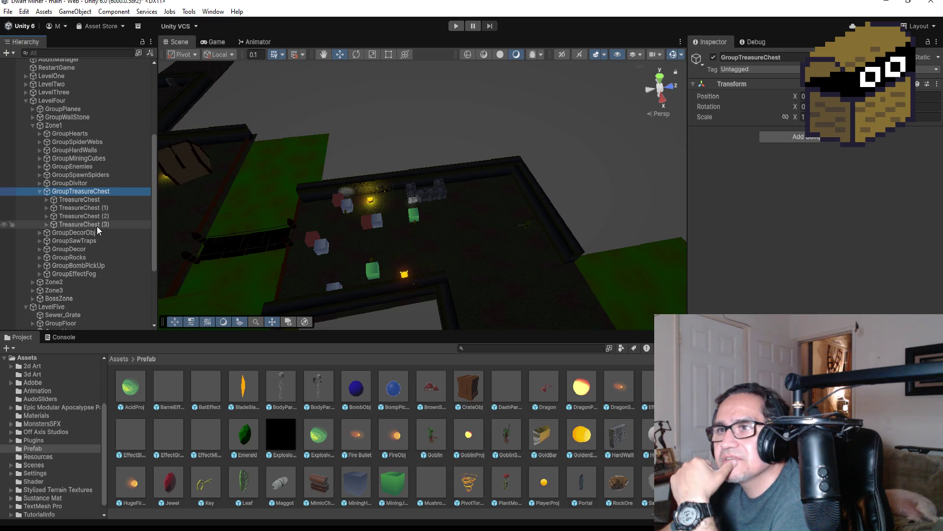
left_click(96, 224)
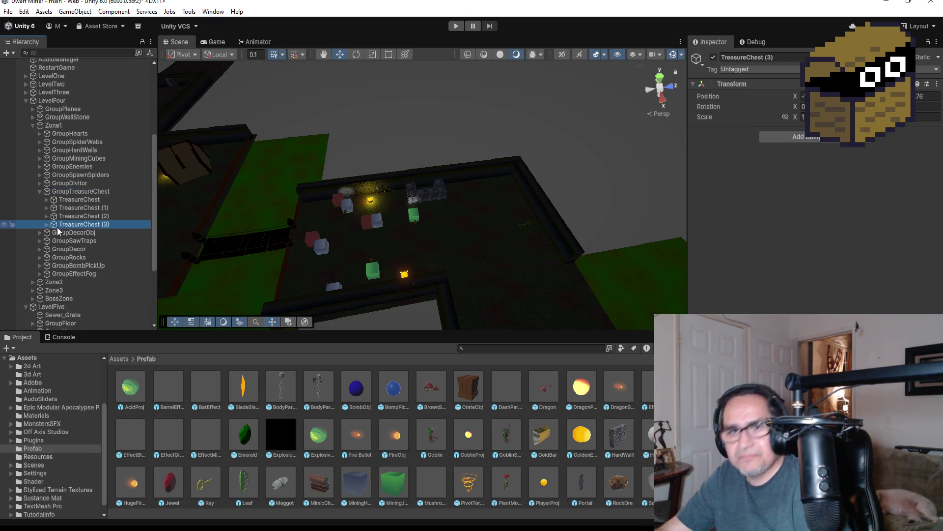
key("ctrl+d")
- Drag TreasureChest (4) into LevelFive, then collapse Zone1 and LevelFour
left_click_drag(73, 234, 78, 319)
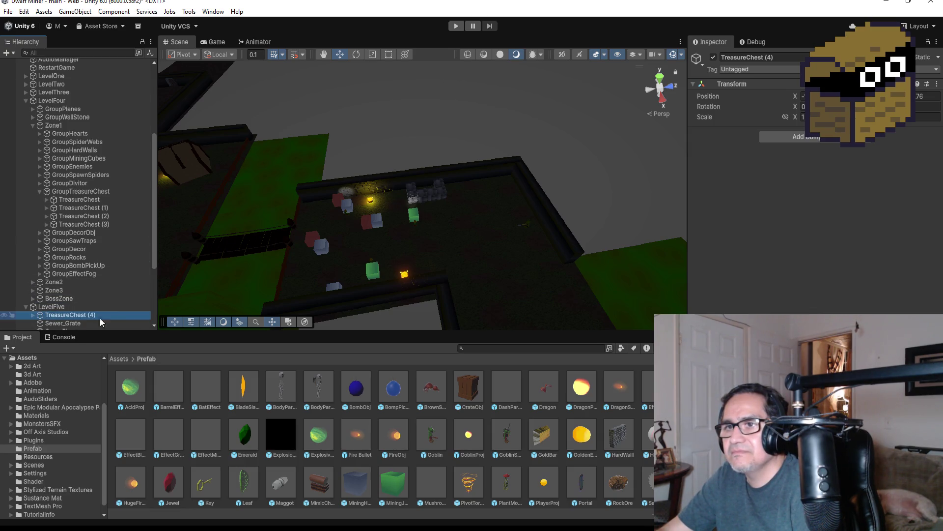
left_click(40, 191)
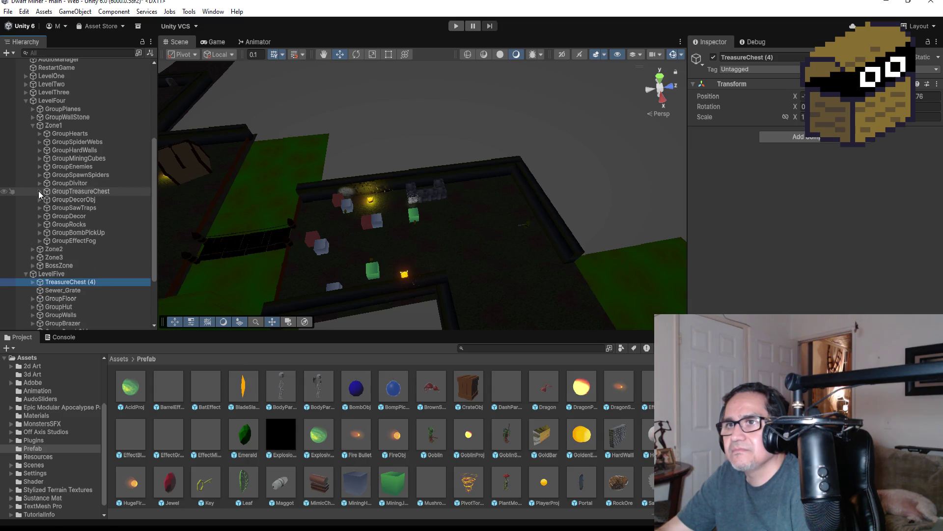
left_click(33, 126)
left_click(26, 135)
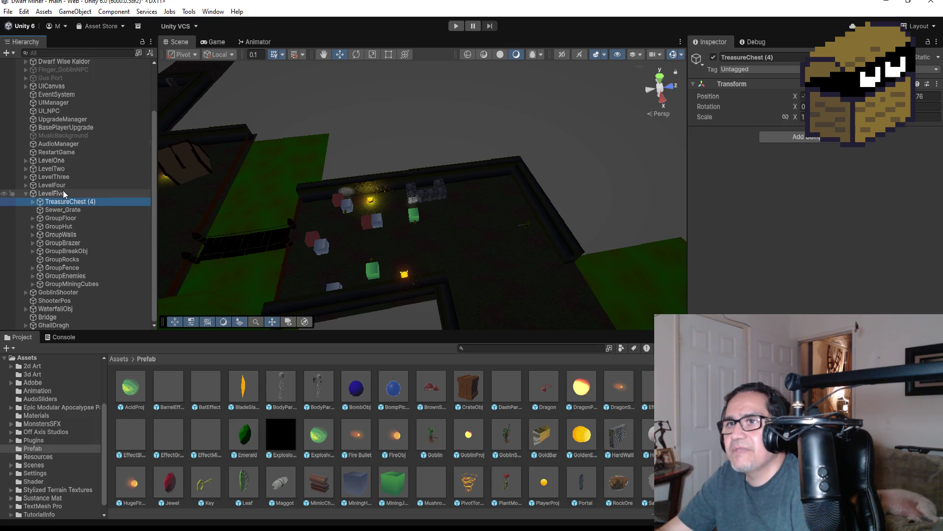
- Create an empty 'GroupTreasureChest' under LevelFive and move it above TreasureChest (4)
right_click(63, 193)
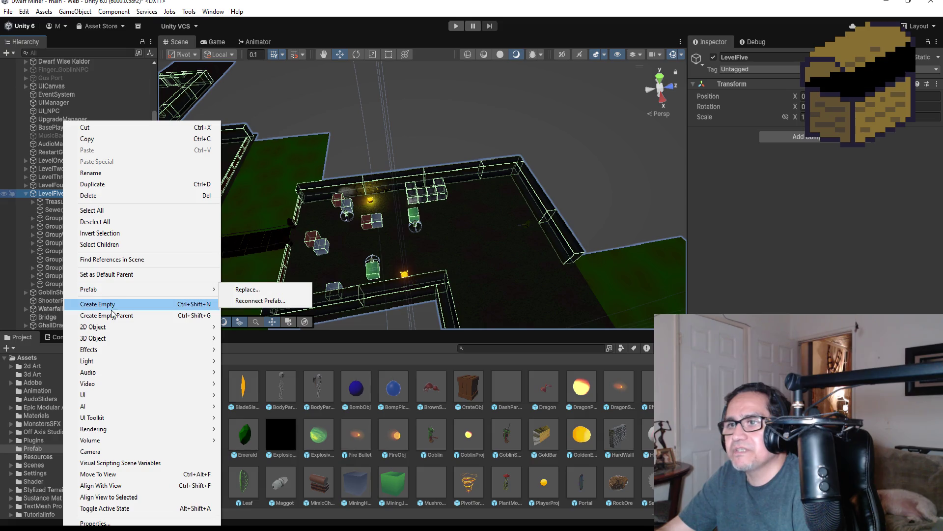
left_click(111, 310)
type("GroupTreasureC")
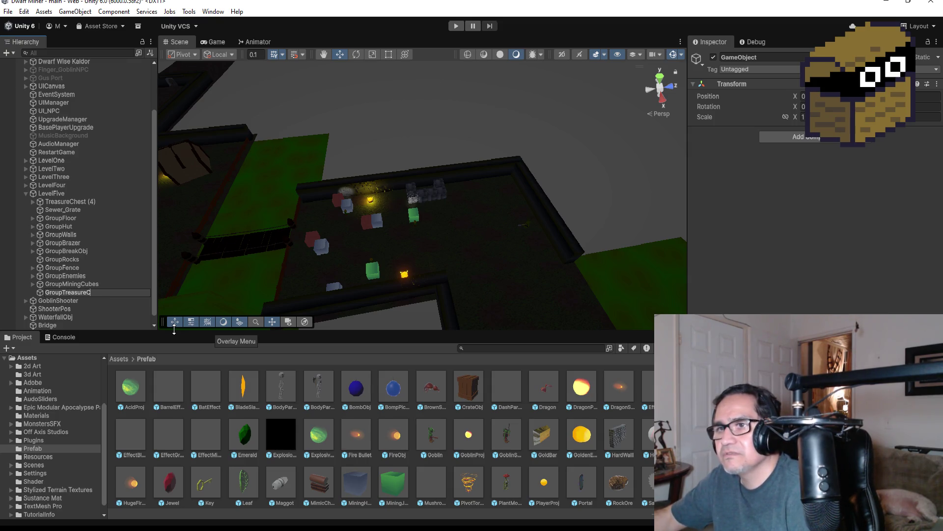
type("hest")
key("Return")
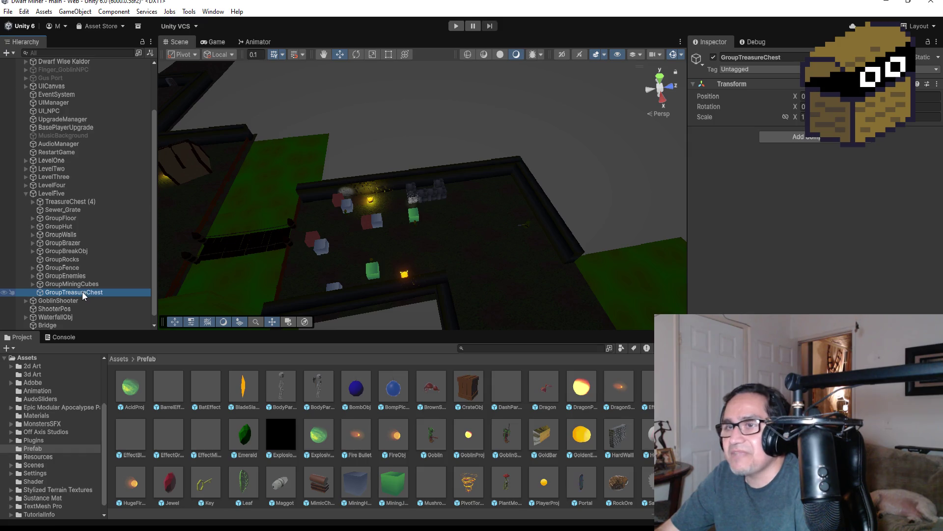
left_click_drag(82, 294, 76, 215)
left_click(32, 208)
scroll(396, 126, "down", 3)
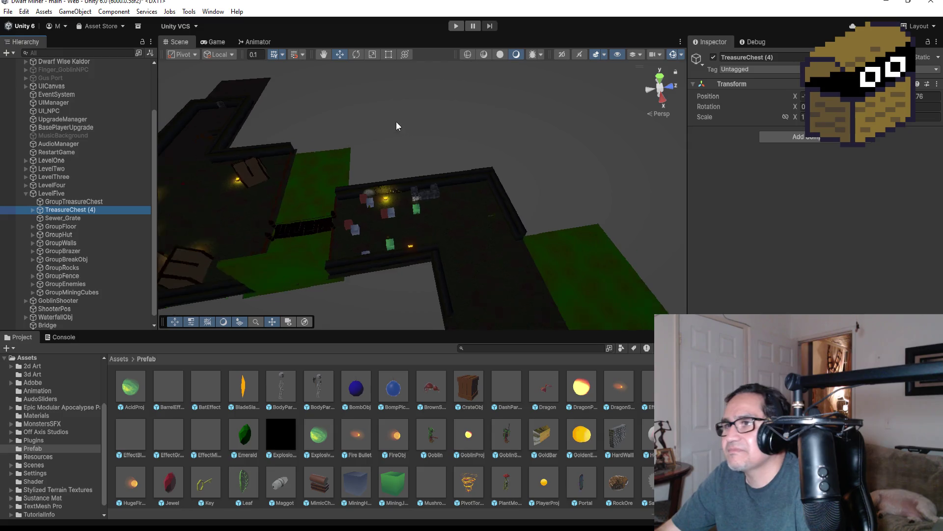
- From a top view, move TreasureChest (4) along X and Z until it rests against the wall
scroll(398, 127, "down", 3)
left_click(660, 81)
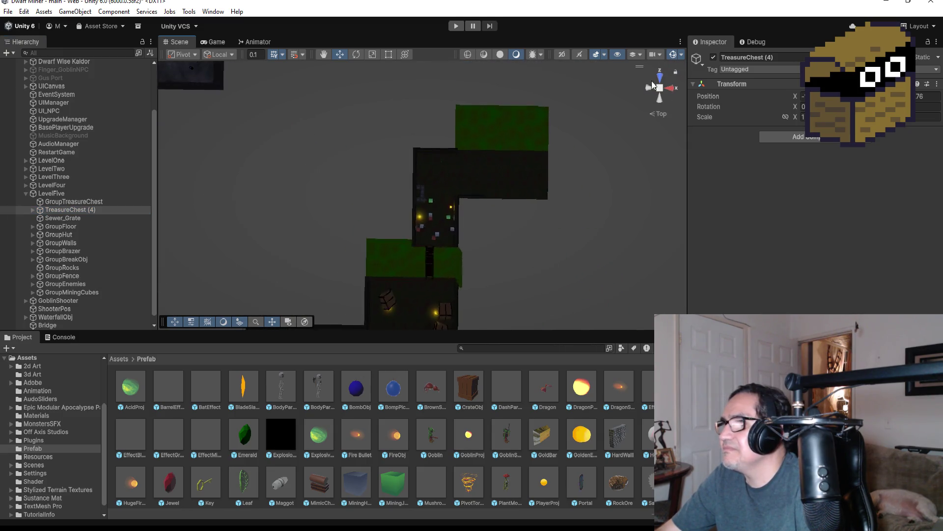
left_click_drag(281, 136, 397, 151)
left_click_drag(435, 178, 439, 226)
key("f")
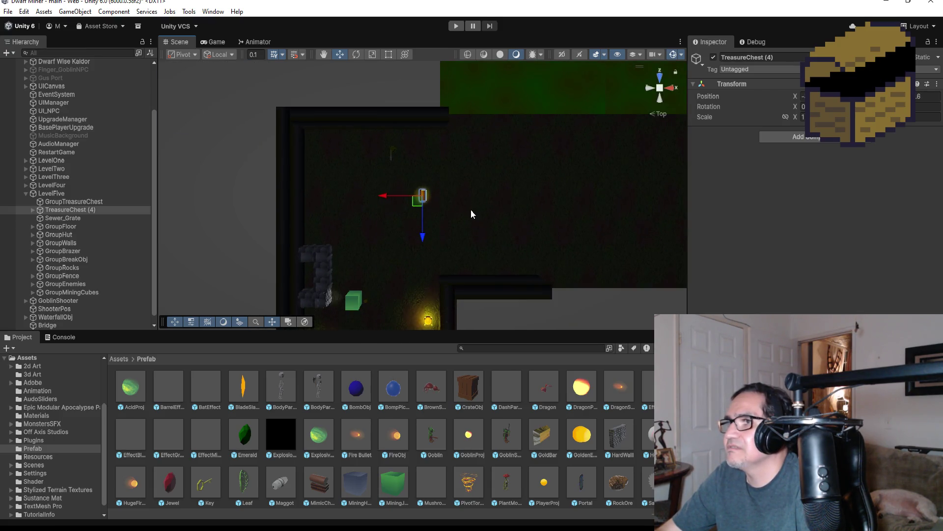
left_click_drag(383, 199, 299, 196)
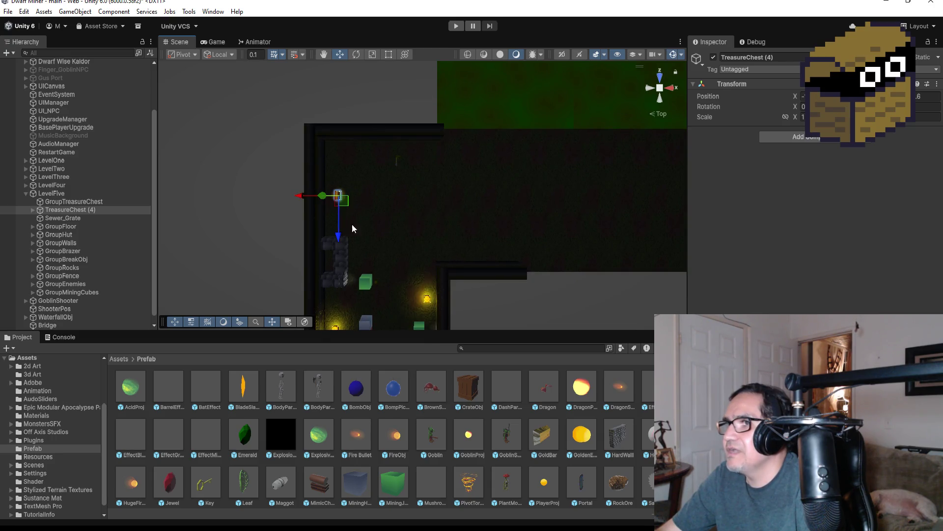
mouse_move(343, 240)
left_mouse_down()
mouse_move(324, 265)
mouse_move(295, 269)
left_mouse_up()
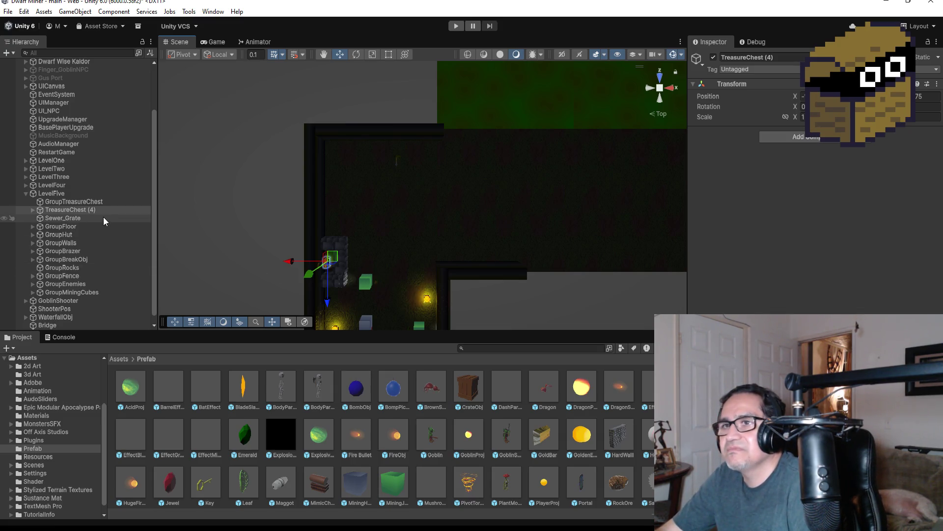
double_click(92, 211)
scroll(556, 247, "down", 5)
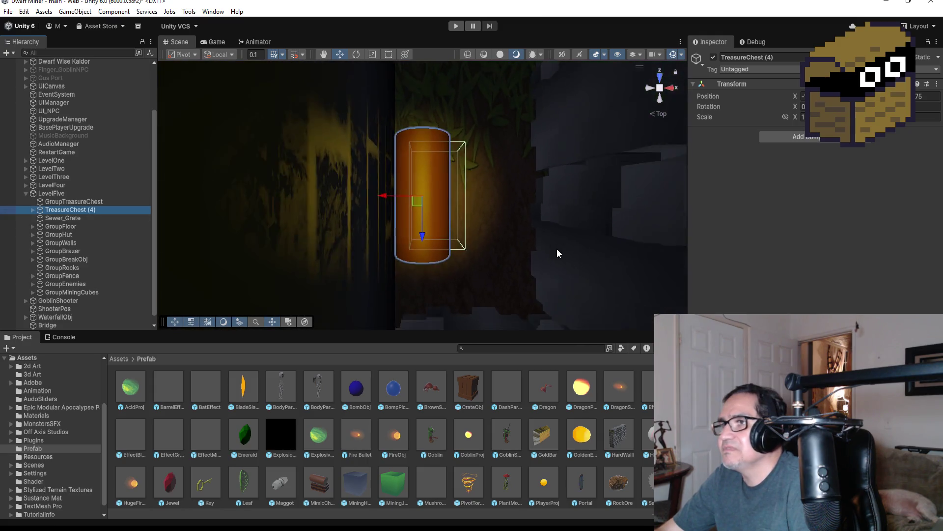
left_click_drag(384, 199, 401, 198)
scroll(459, 204, "down", 5)
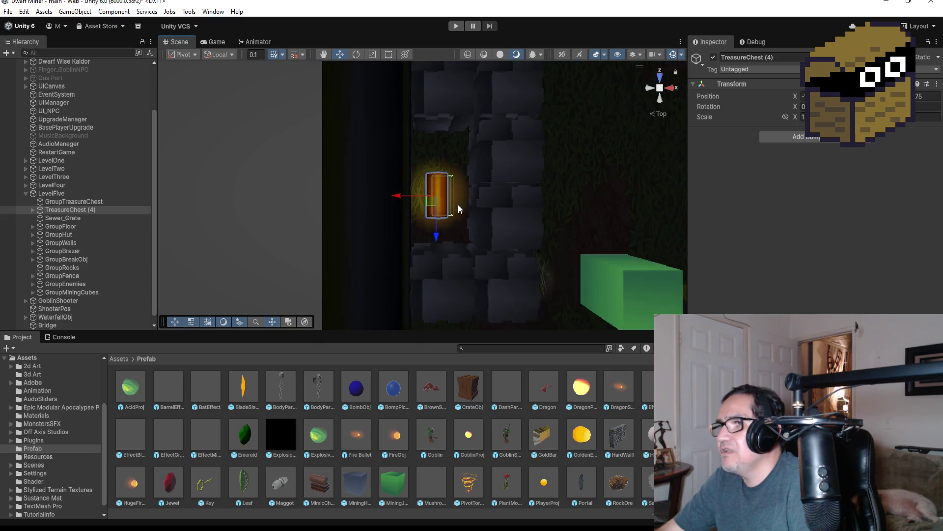
- Nest TreasureChest (4) inside GroupTreasureChest and collapse that group
left_click_drag(66, 207, 67, 203)
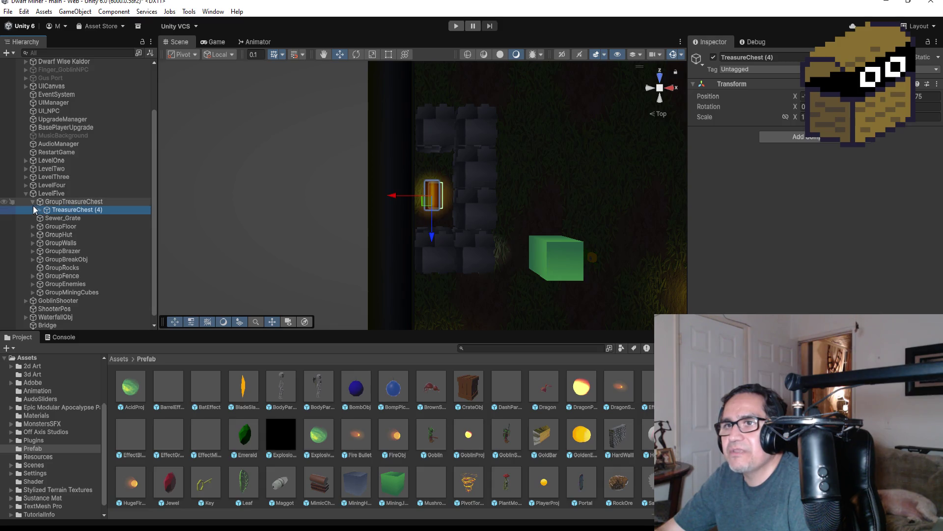
left_click(32, 202)
scroll(506, 219, "down", 2)
scroll(491, 224, "down", 8)
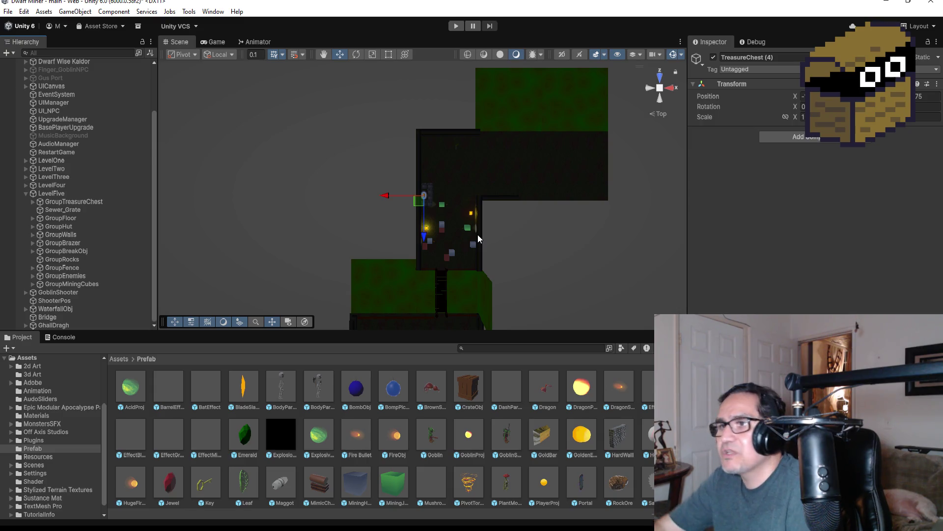
scroll(404, 260, "down", 3)
- Frame a goblin hut's tarp, collapse GroupHut, and select LevelFive
left_click(399, 293)
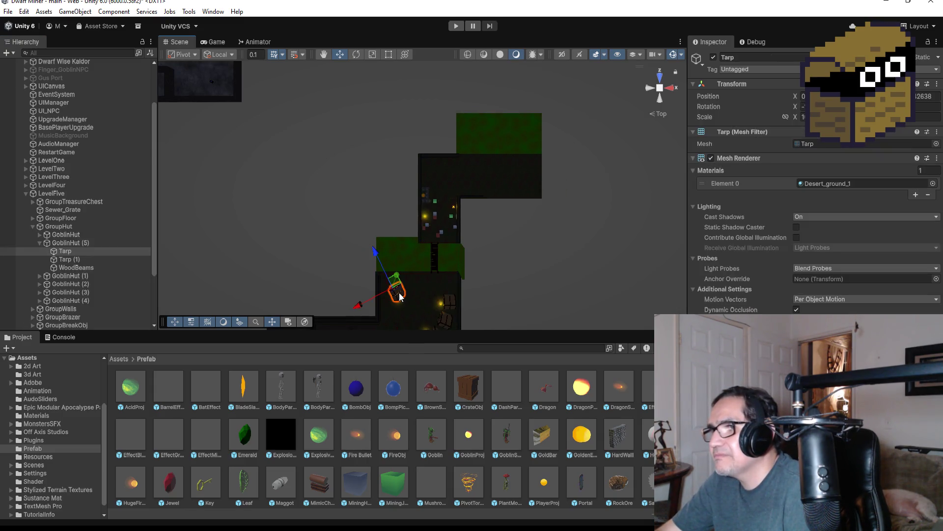
key("f")
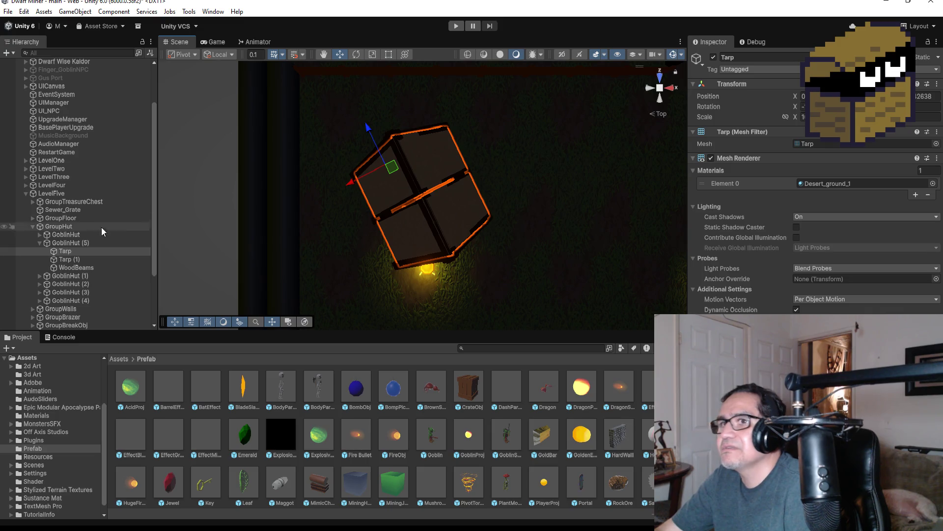
left_click(33, 226)
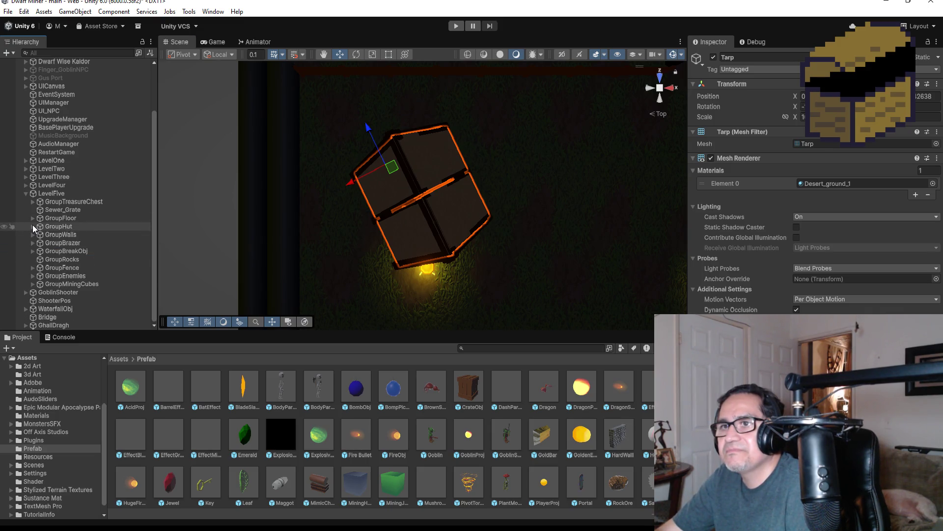
left_click(44, 194)
right_click(43, 194)
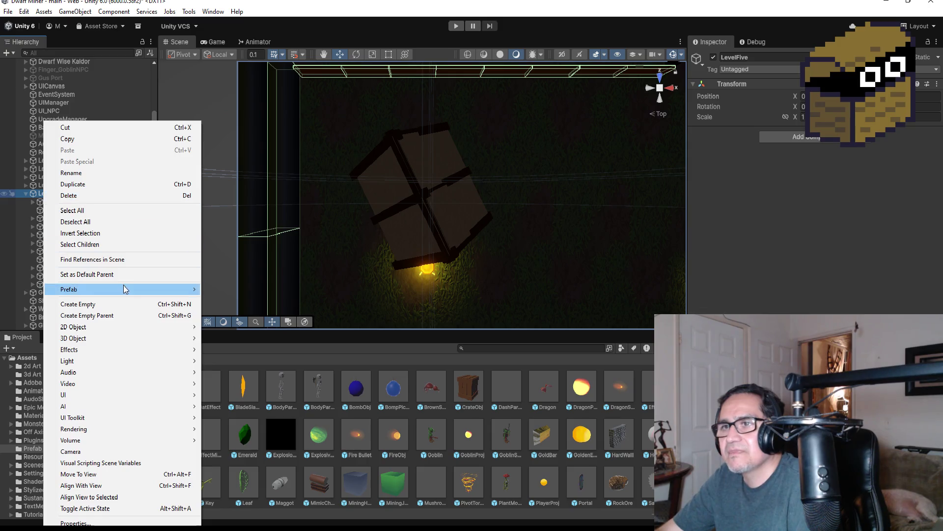
left_click(128, 305)
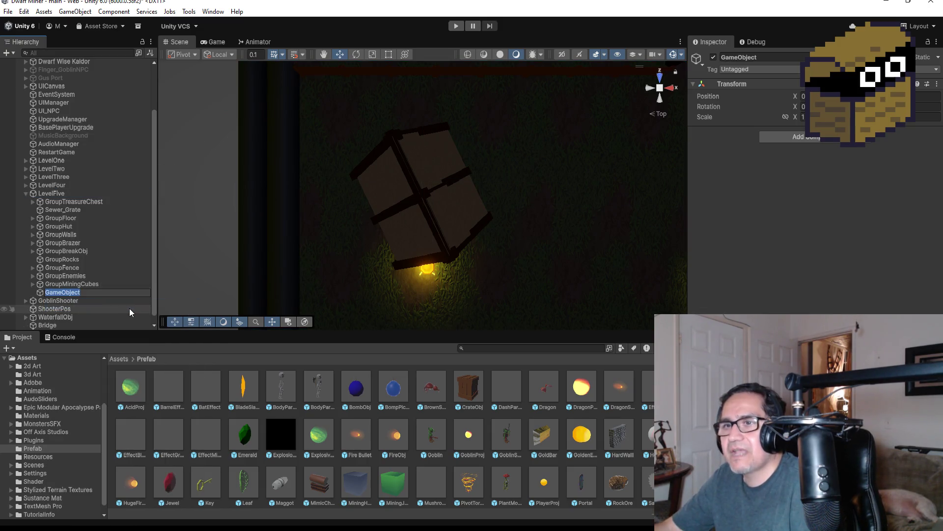
type("Grou")
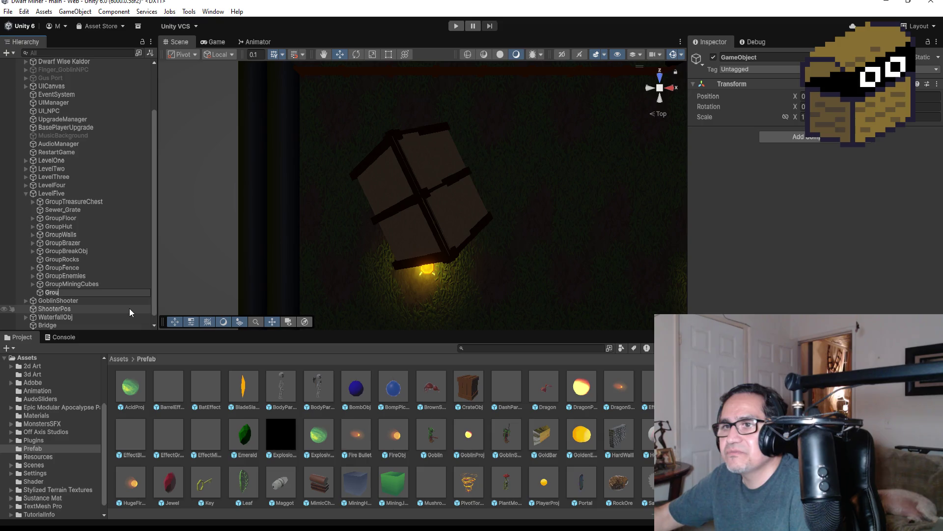
type("pHeart")
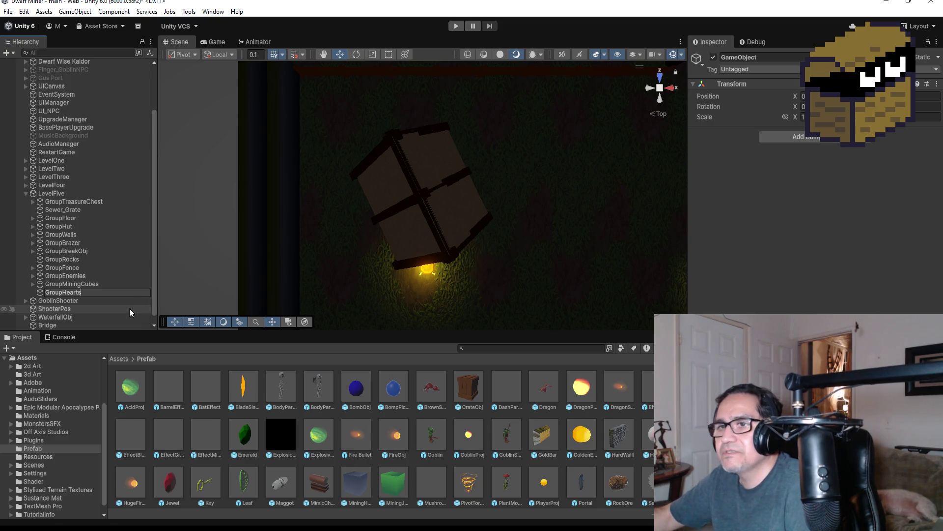
type("s")
key("Return")
left_click_drag(87, 292, 64, 198)
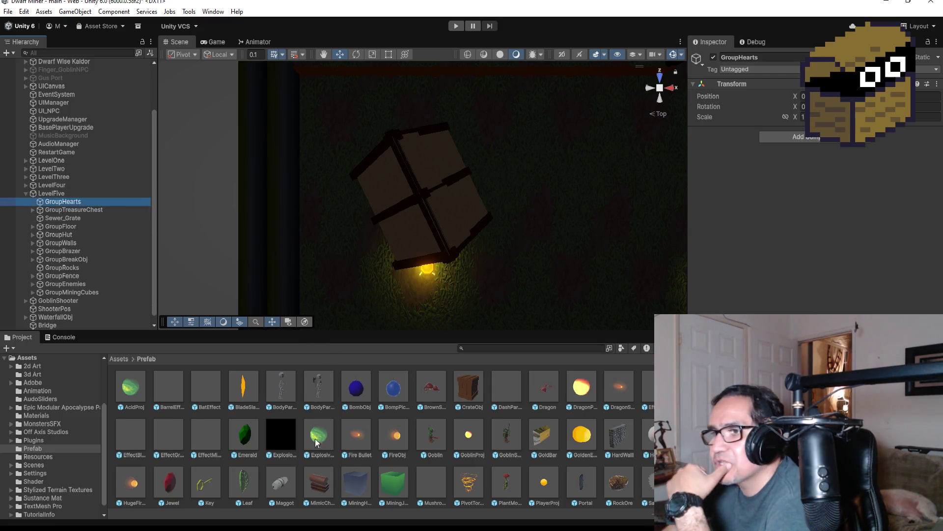
scroll(373, 432, "down", 3)
scroll(374, 433, "up", 3)
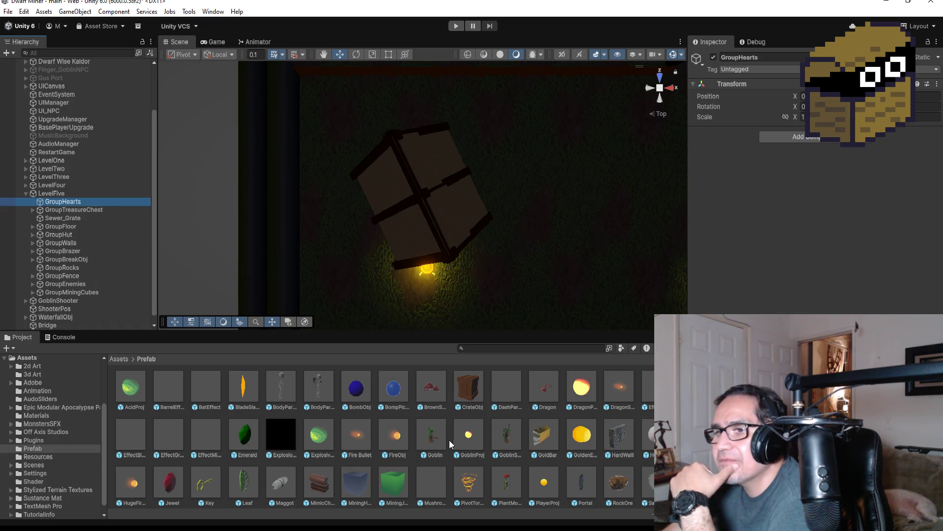
scroll(378, 432, "down", 3)
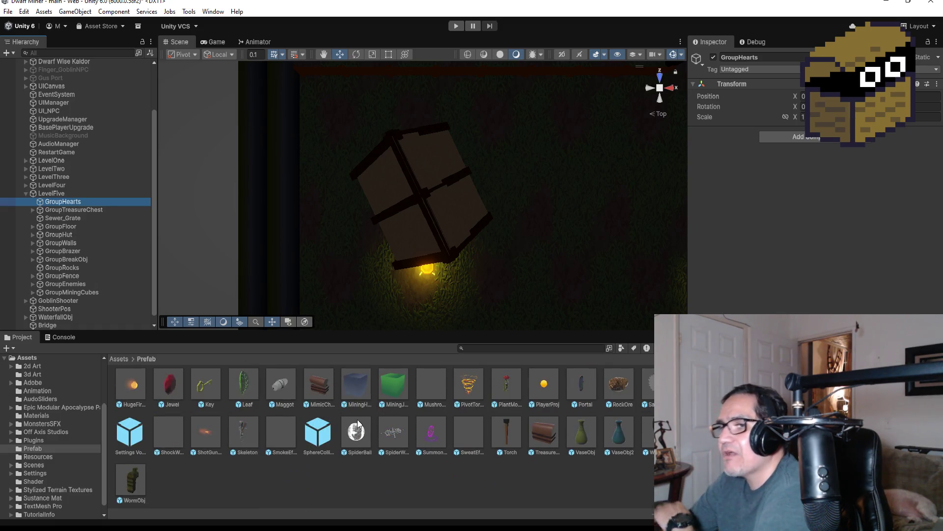
scroll(407, 391, "up", 3)
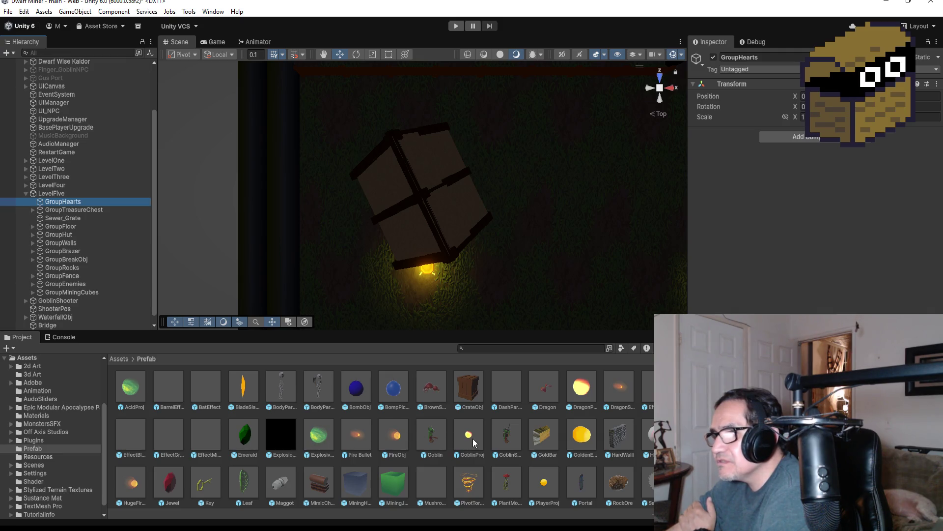
scroll(312, 444, "down", 2)
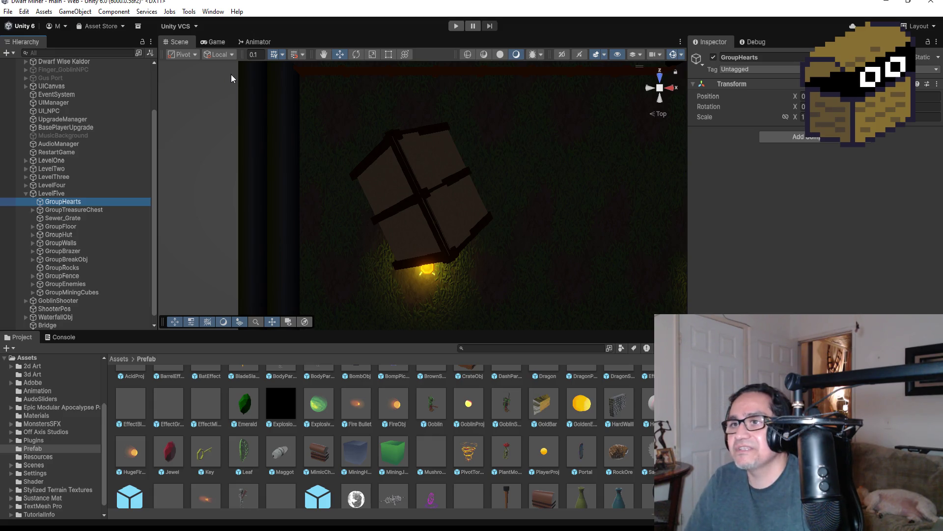
scroll(87, 196, "up", 3)
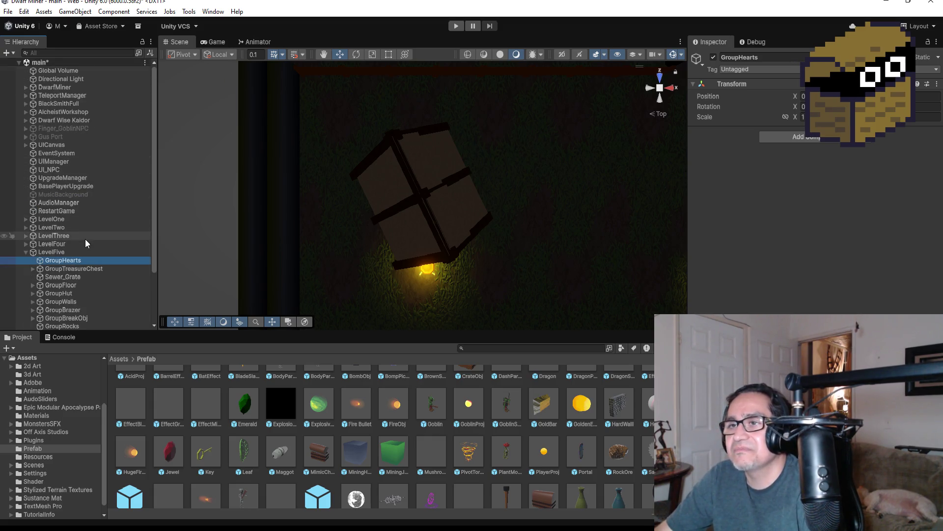
- Duplicate HeartObj (7) from LevelFour Zone1's GroupHearts and drag HeartObj (8) into LevelFive
left_click(26, 244)
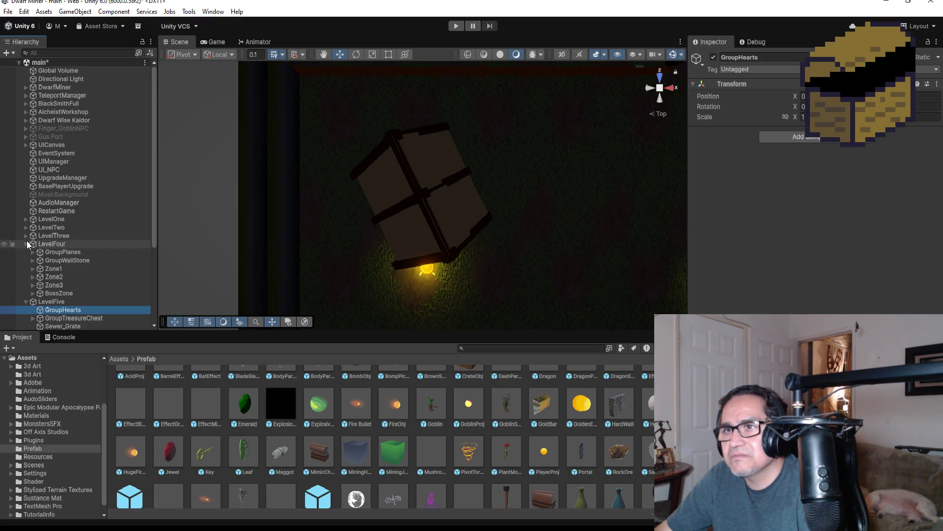
left_click(32, 269)
left_click(37, 278)
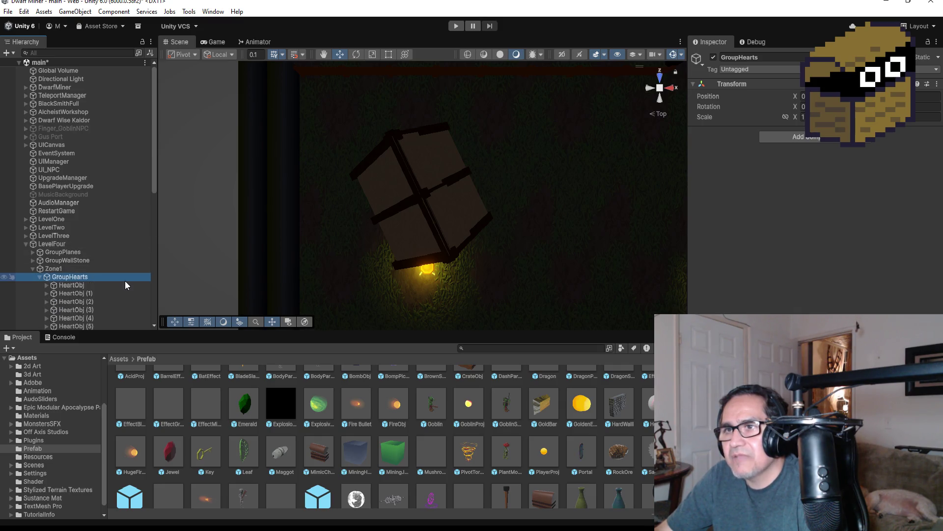
left_click(39, 276)
scroll(78, 221, "down", 5)
left_click(83, 162)
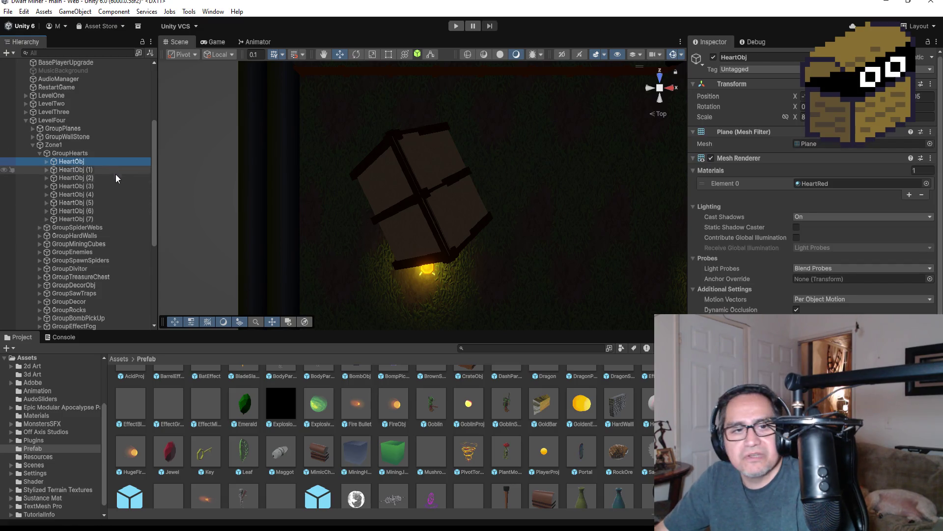
left_click(91, 219)
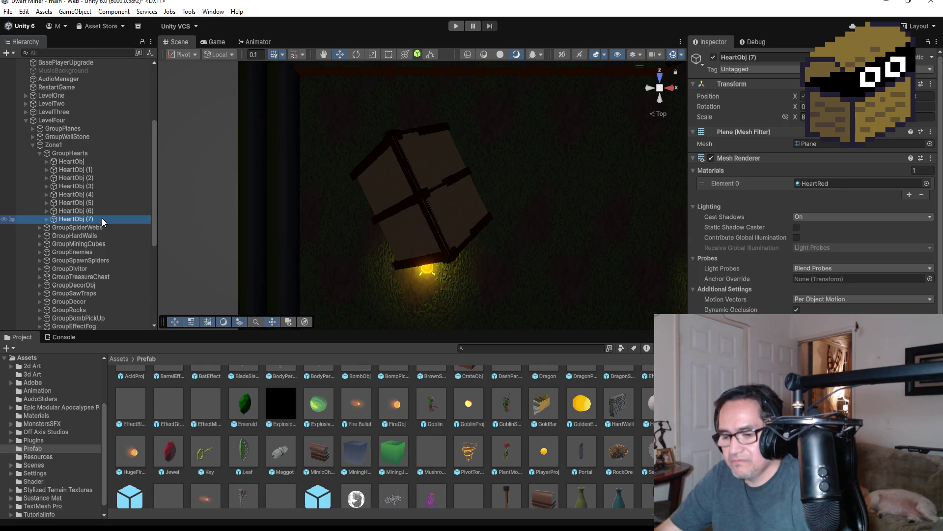
key("ctrl+d")
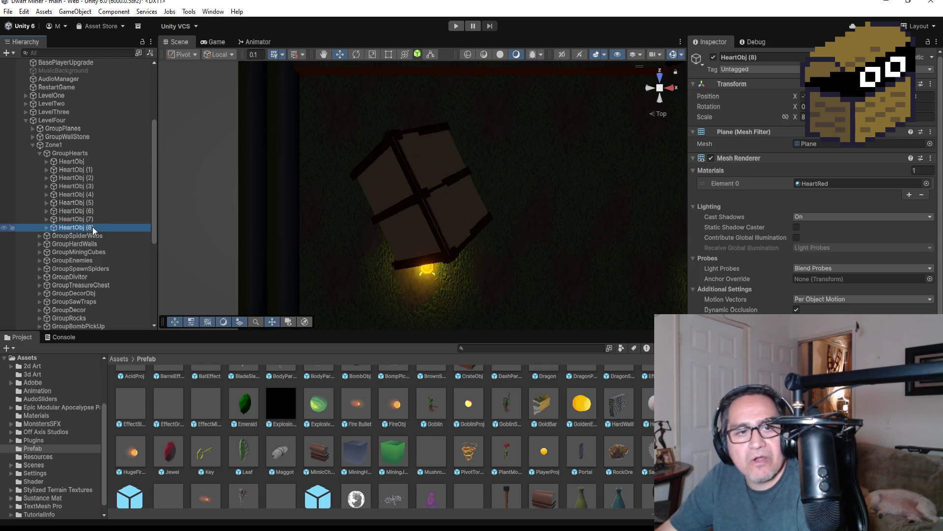
mouse_move(91, 227)
left_mouse_down()
mouse_move(93, 332)
mouse_move(90, 288)
left_mouse_up()
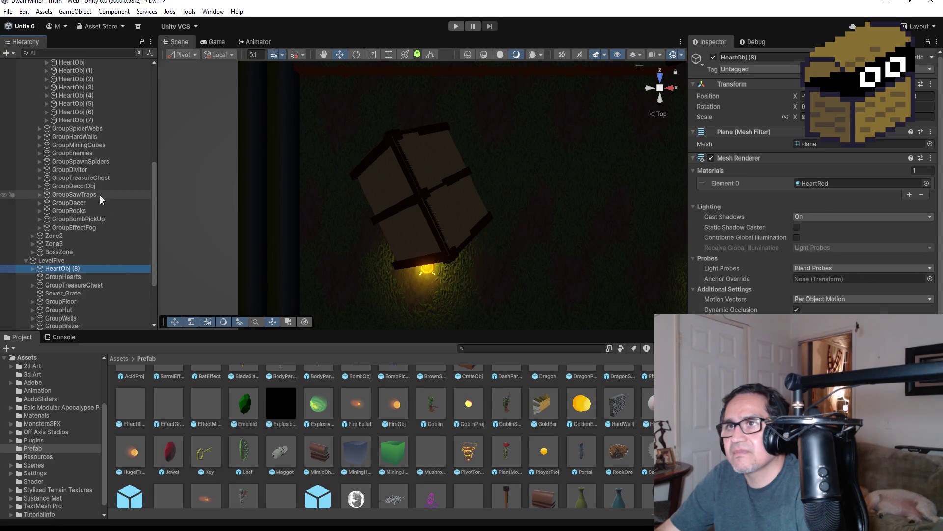
- Frame HeartObj (8) and move it sideways and down into the LevelFive room
scroll(96, 189, "up", 10)
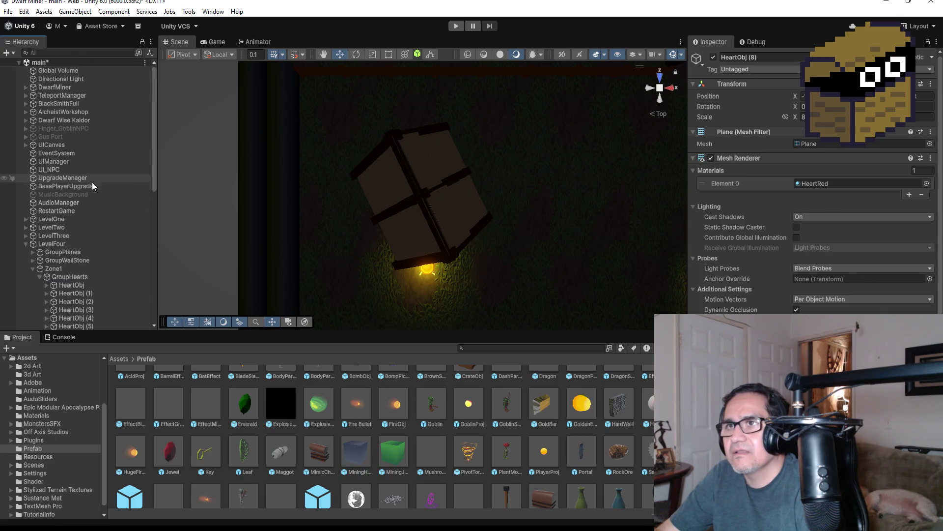
left_click(26, 244)
double_click(81, 259)
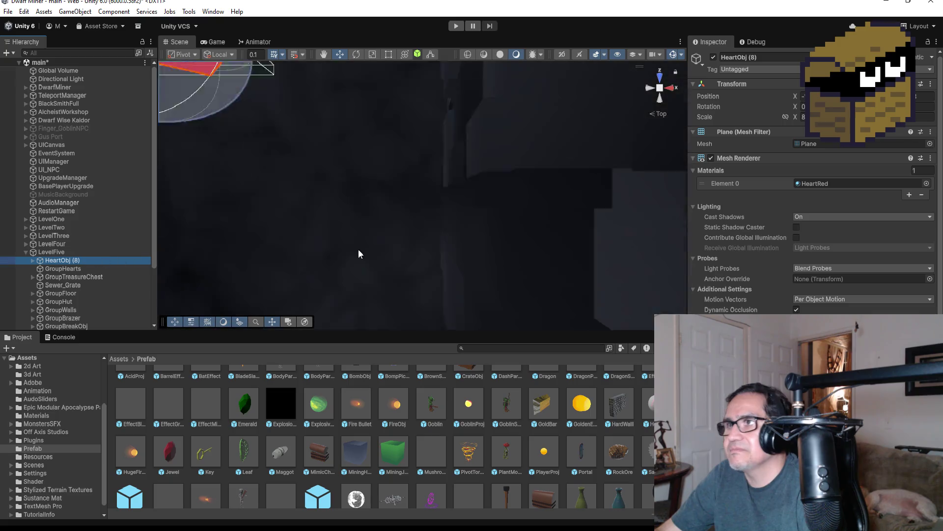
scroll(509, 210, "down", 10)
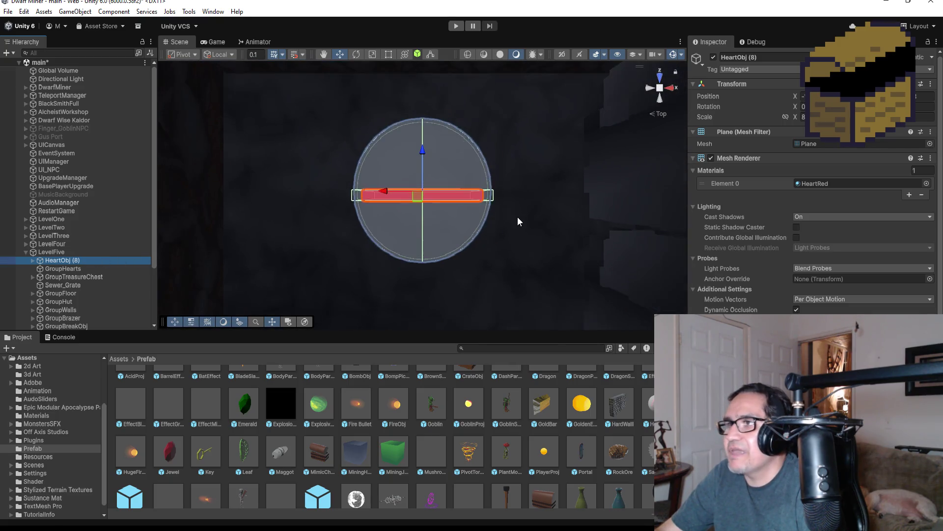
scroll(478, 203, "down", 10)
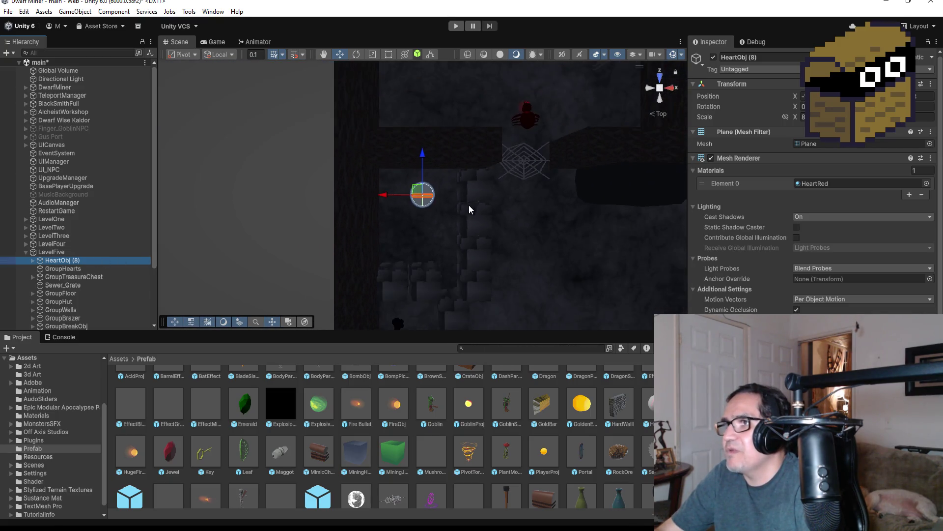
scroll(457, 213, "down", 10)
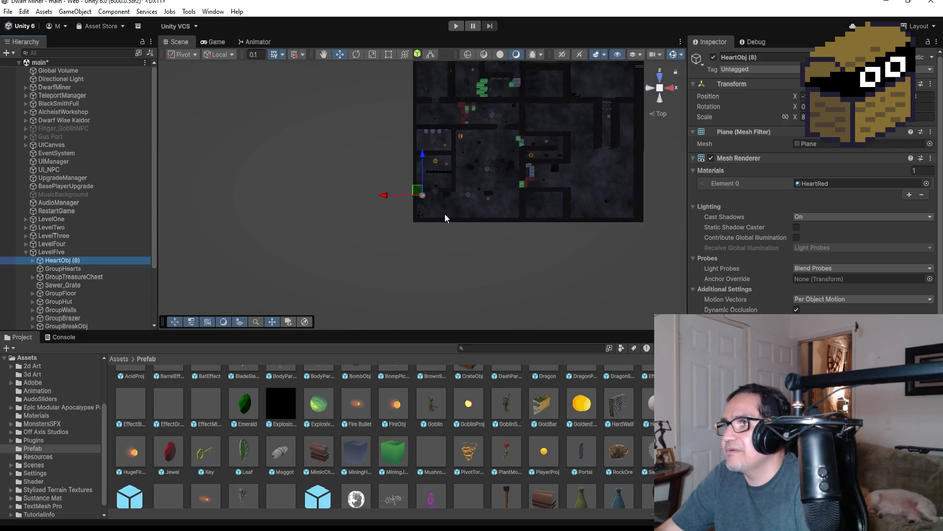
scroll(428, 208, "down", 2)
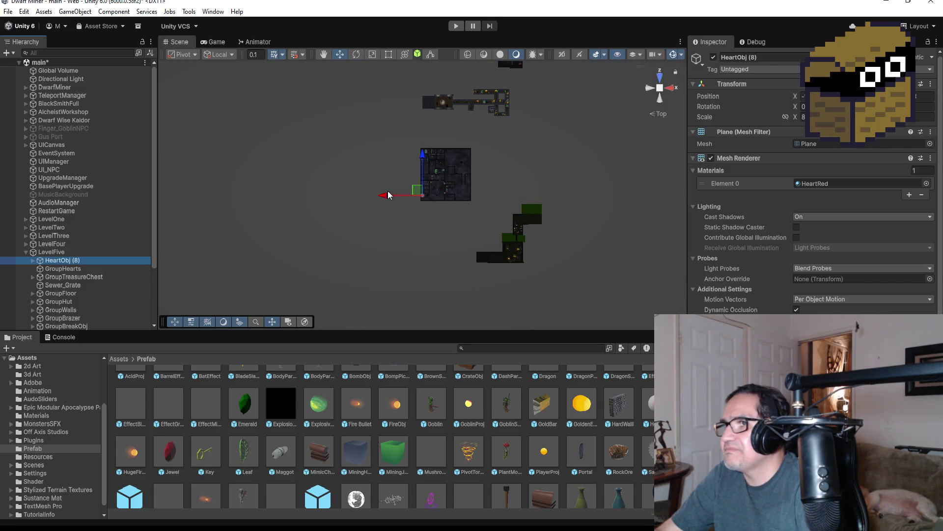
left_click_drag(385, 195, 487, 195)
left_click_drag(527, 158, 531, 210)
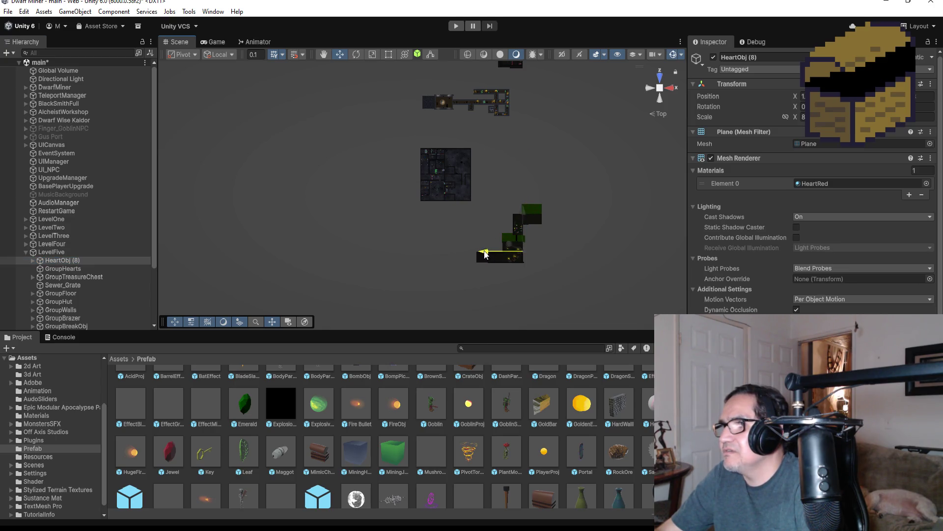
- Fine-tune HeartObj (8) against the wall near the crate and nest it under GroupHearts
key("f")
scroll(472, 152, "down", 8)
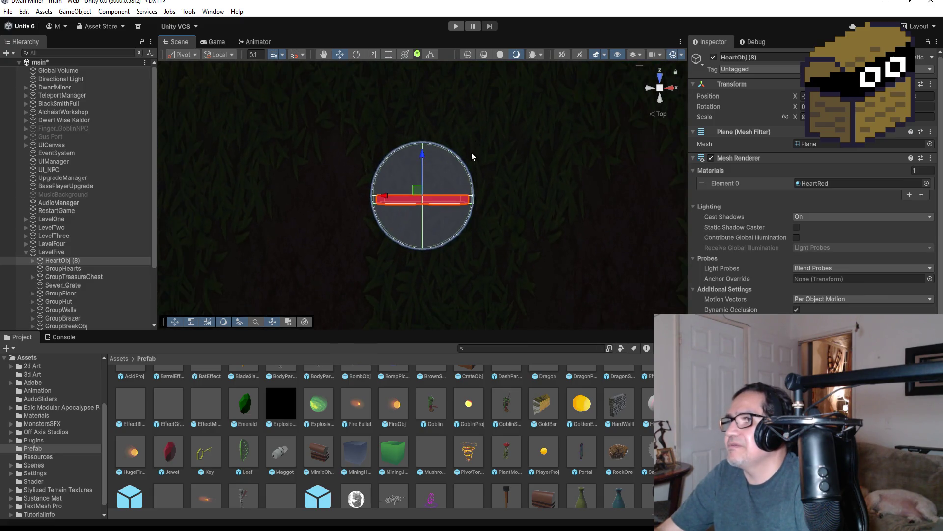
scroll(411, 156, "down", 10)
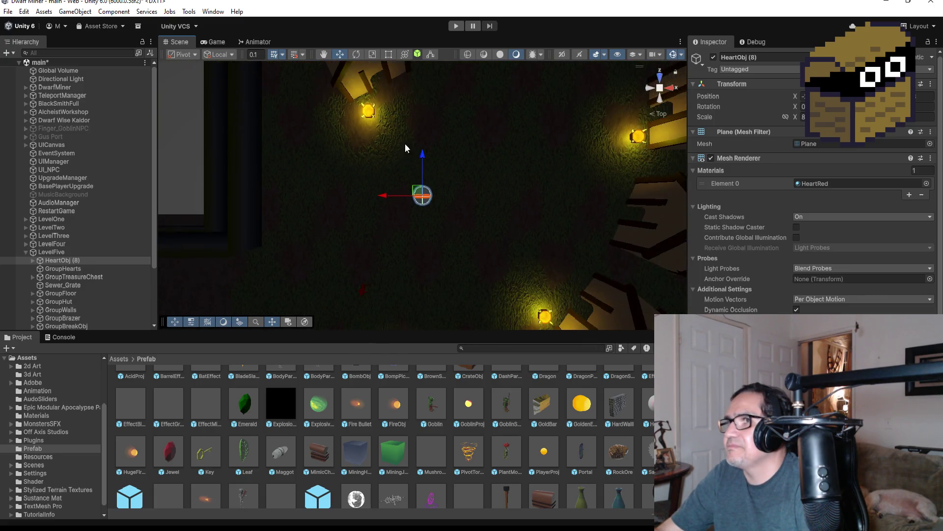
left_click_drag(423, 156, 415, 92)
left_click_drag(385, 129, 337, 124)
key("f")
scroll(491, 165, "down", 8)
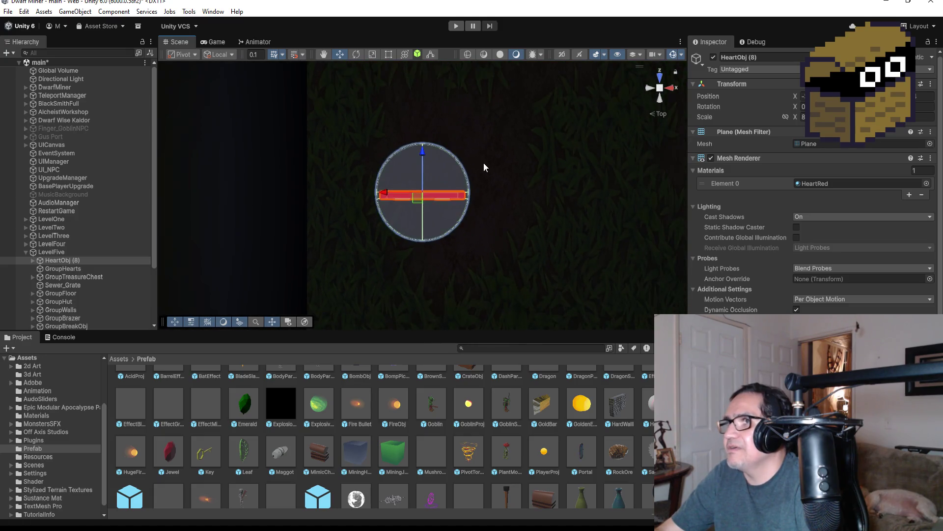
mouse_move(421, 156)
left_mouse_down()
mouse_move(420, 129)
mouse_move(404, 146)
left_mouse_up()
scroll(430, 186, "down", 3)
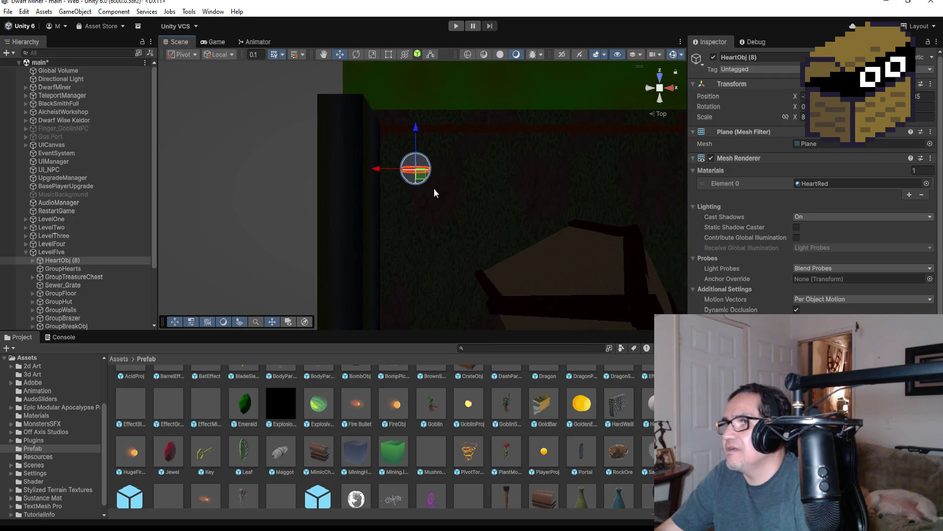
left_click_drag(416, 131, 416, 133)
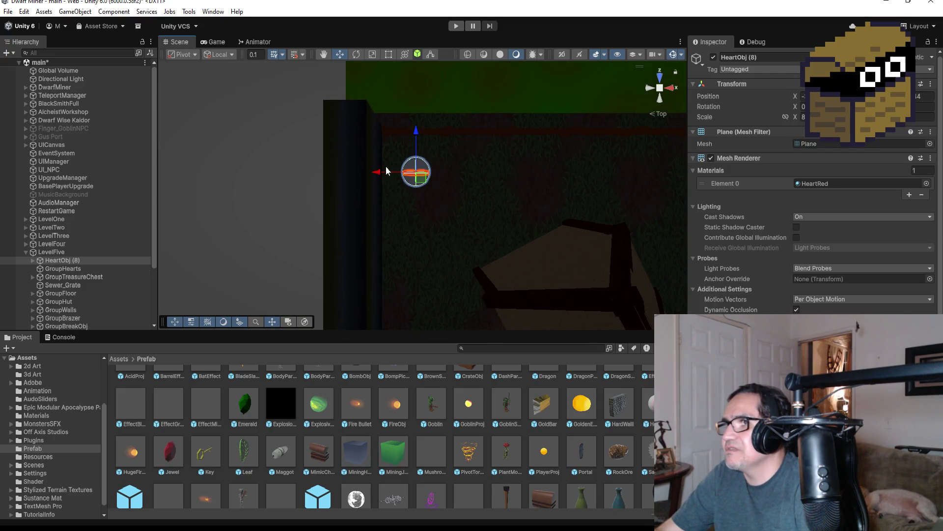
left_click_drag(380, 176, 385, 176)
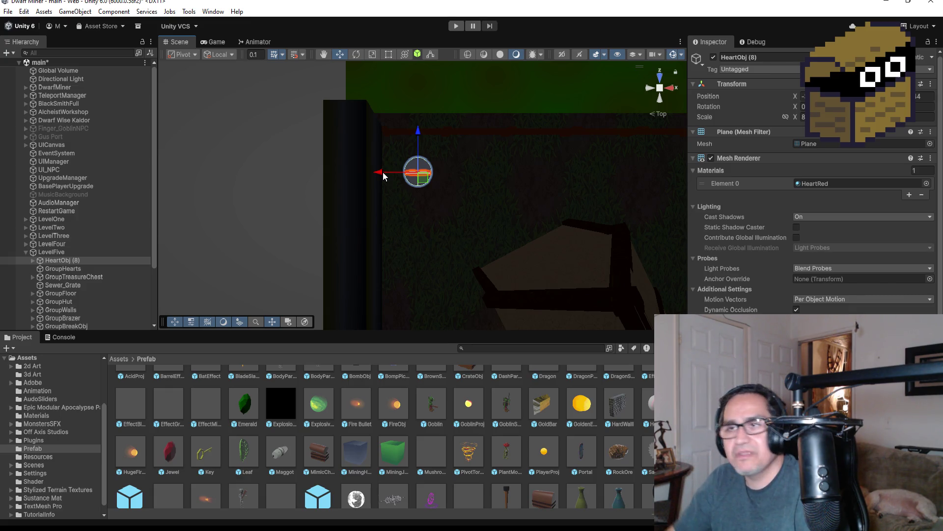
left_click_drag(70, 259, 71, 268)
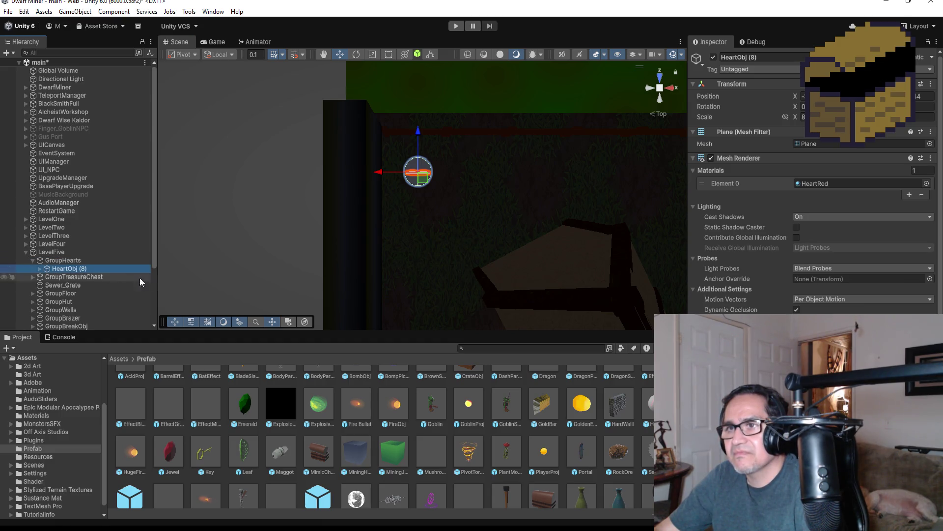
- Duplicate HeartObj (8) into HeartObj (9) and move the copy down below the first heart
scroll(443, 174, "down", 2)
scroll(443, 174, "down", 1)
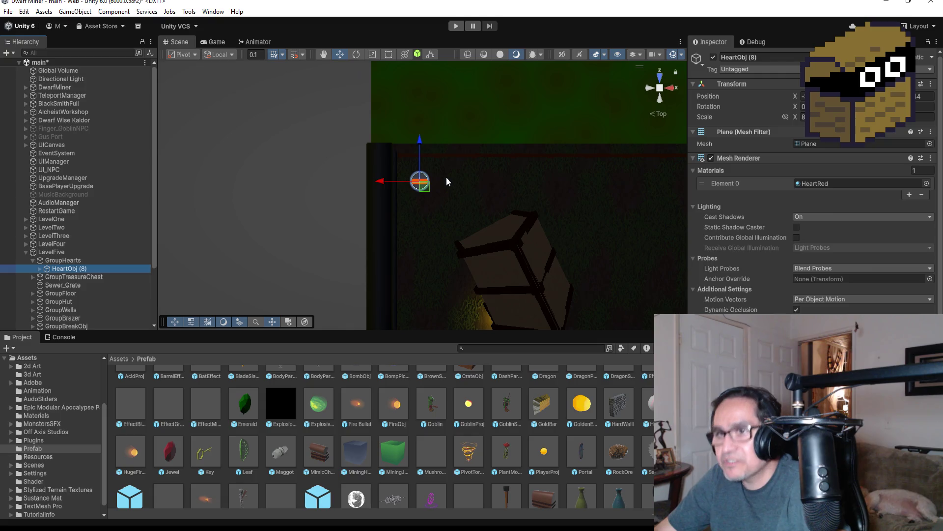
key("ctrl+d")
left_click_drag(417, 138, 427, 179)
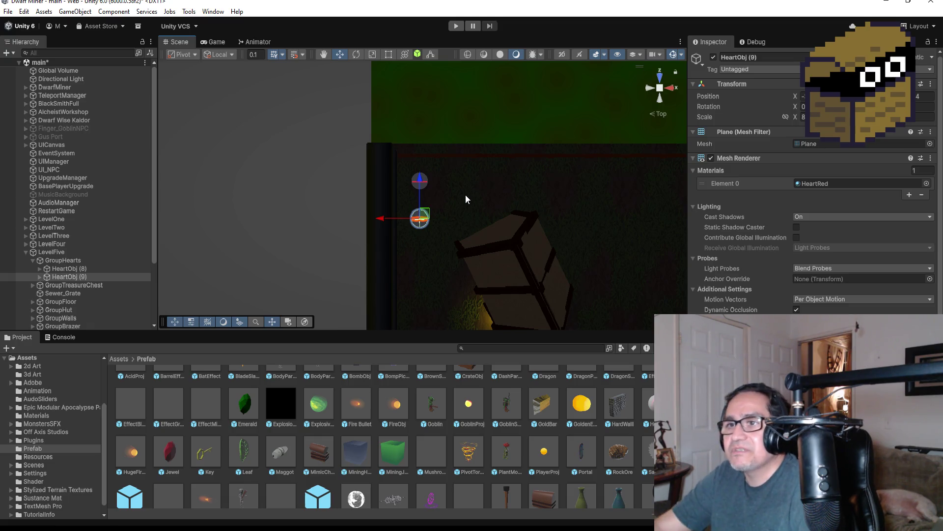
- Nudge HeartObj (8) slightly down to fine-tune its position
left_click(125, 269)
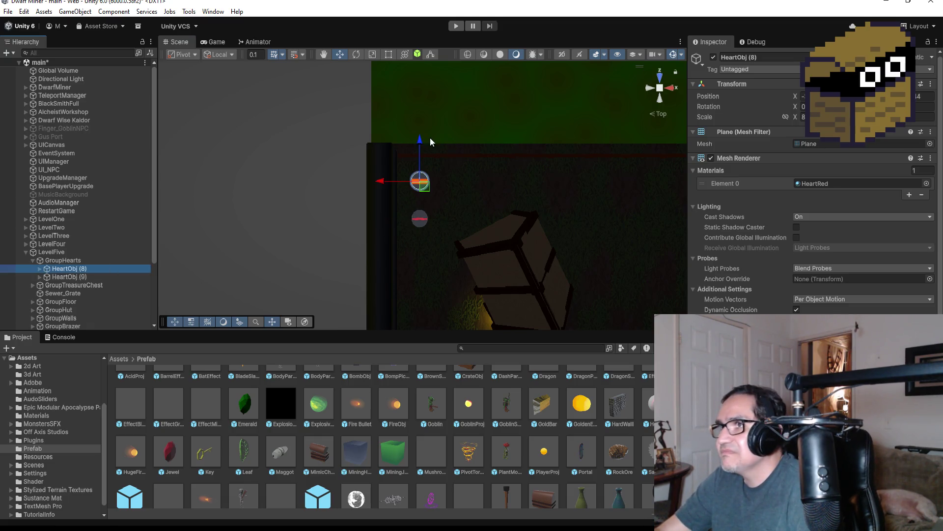
left_click_drag(421, 142, 421, 144)
scroll(541, 246, "down", 10)
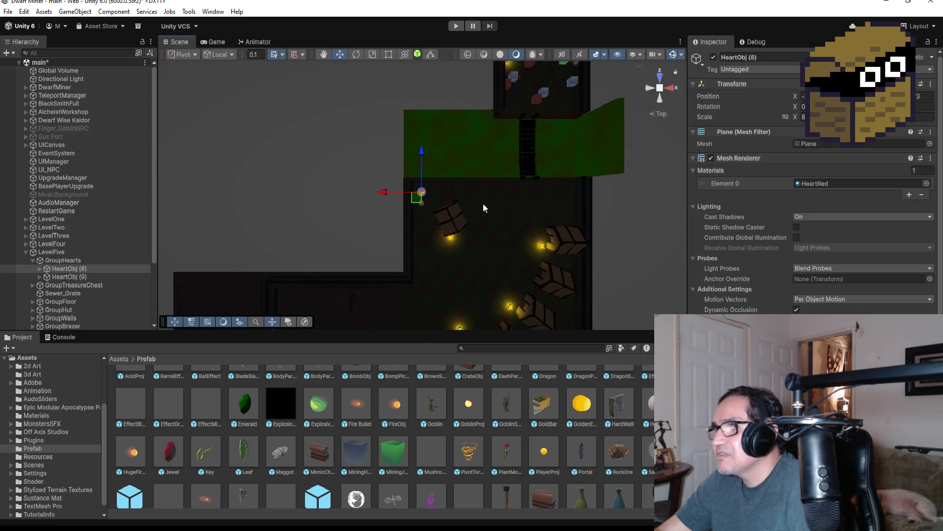
scroll(549, 167, "down", 5)
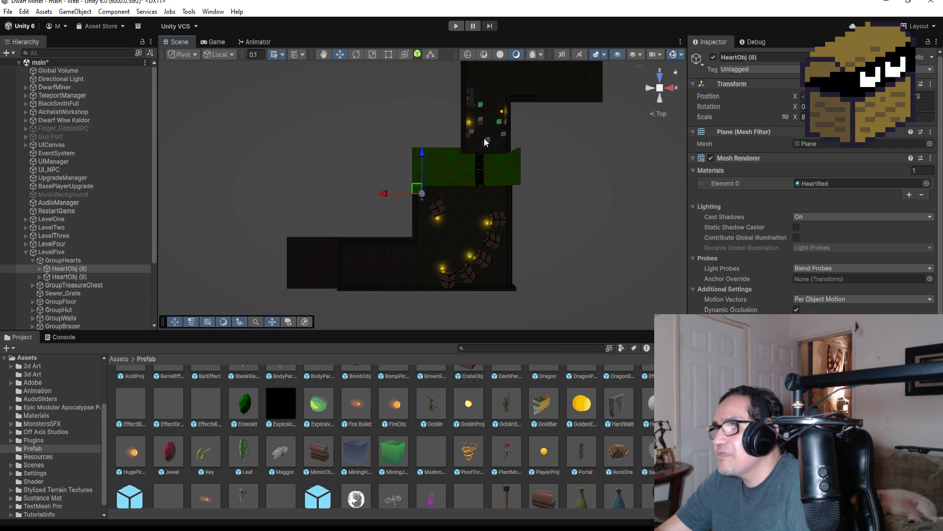
- Select one of the mining cubes and frame it in the Scene view
left_click(481, 123)
key("f")
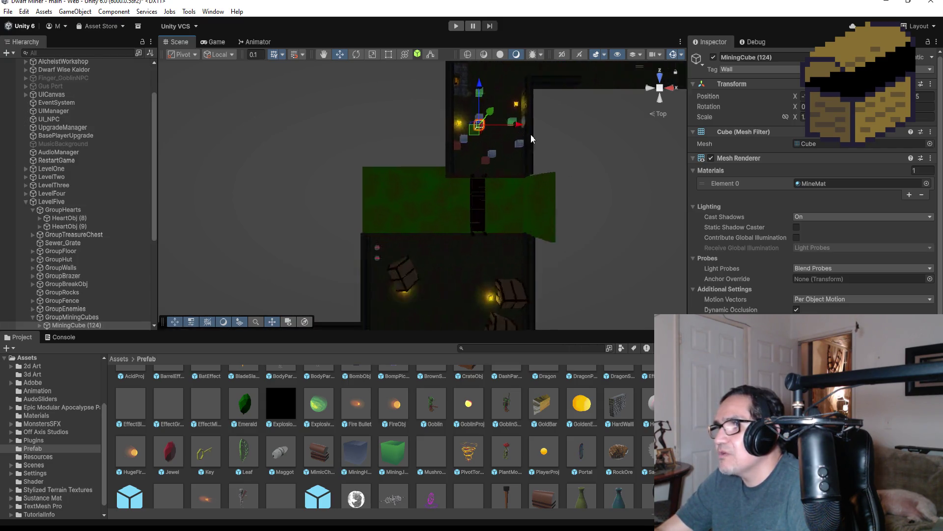
scroll(489, 216, "down", 6)
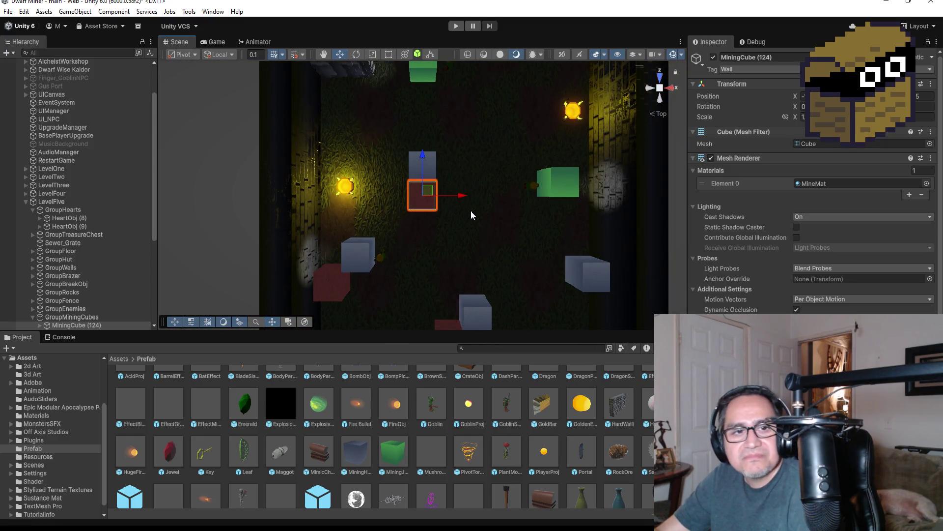
scroll(114, 261, "down", 5)
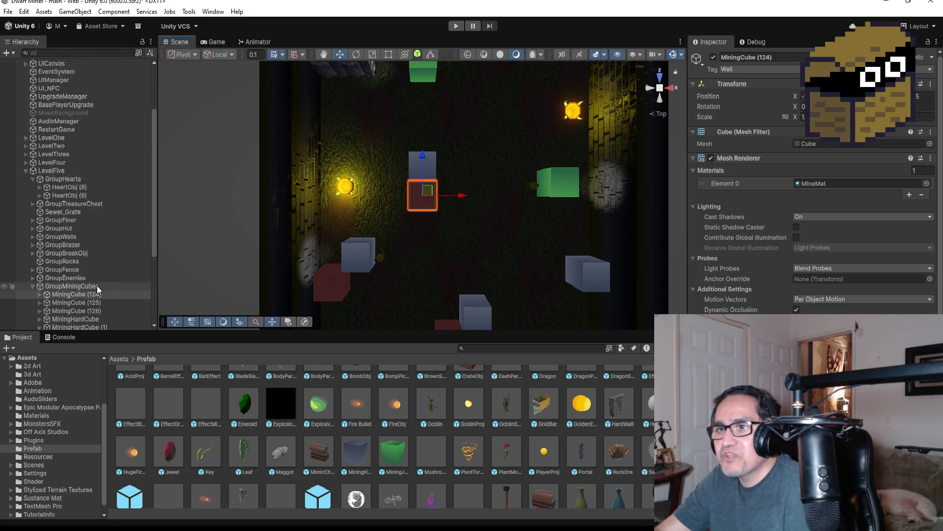
- Duplicate MiningCube (124) into MiningCube (127), slide it right and snap it flush against the original
left_click(89, 202)
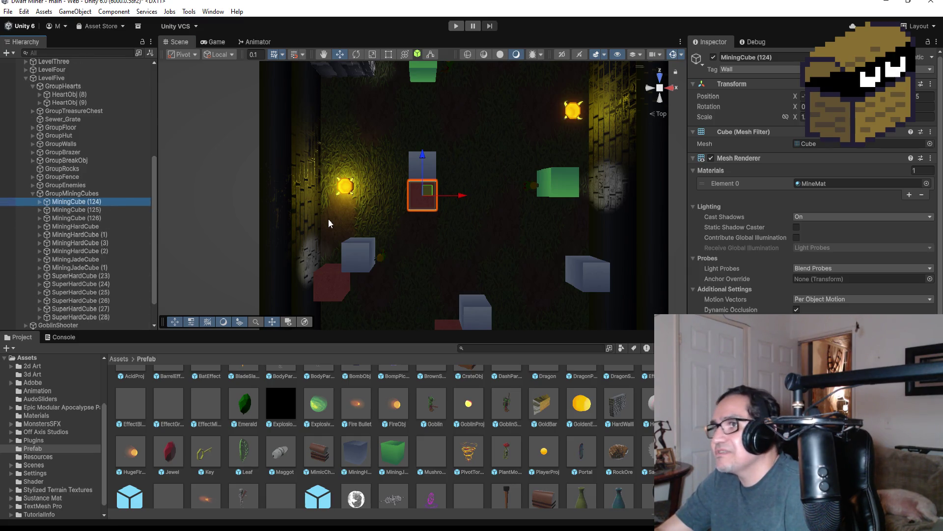
key("ctrl+d")
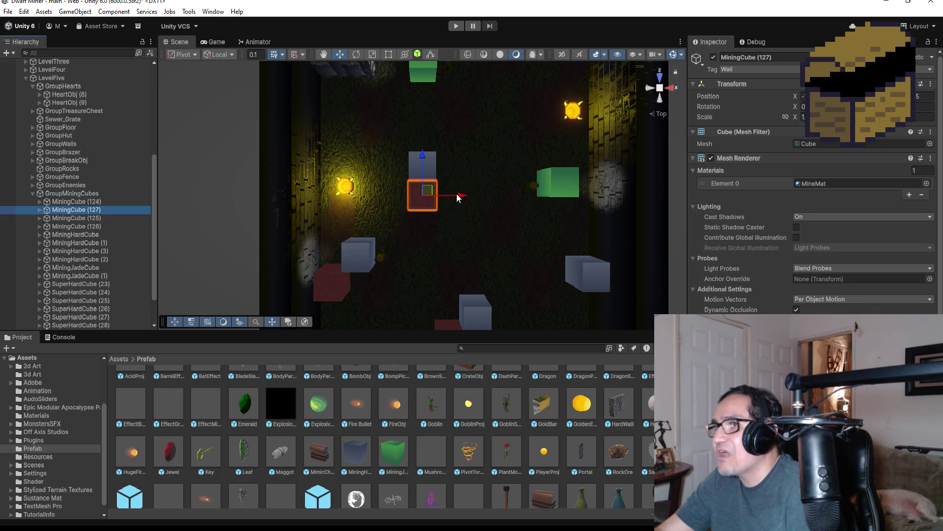
left_click_drag(457, 197, 490, 197)
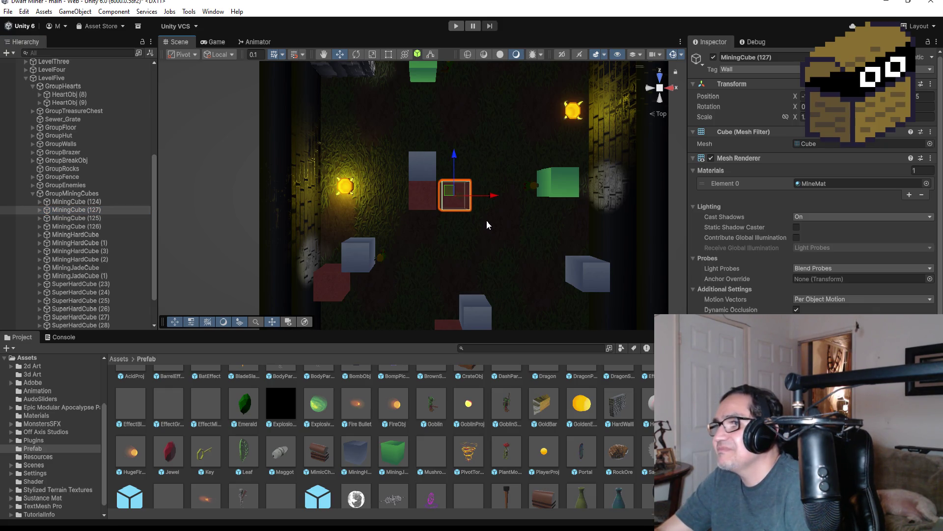
key("f")
mouse_move(442, 275)
left_mouse_down()
mouse_move(459, 128)
mouse_move(386, 252)
left_mouse_up()
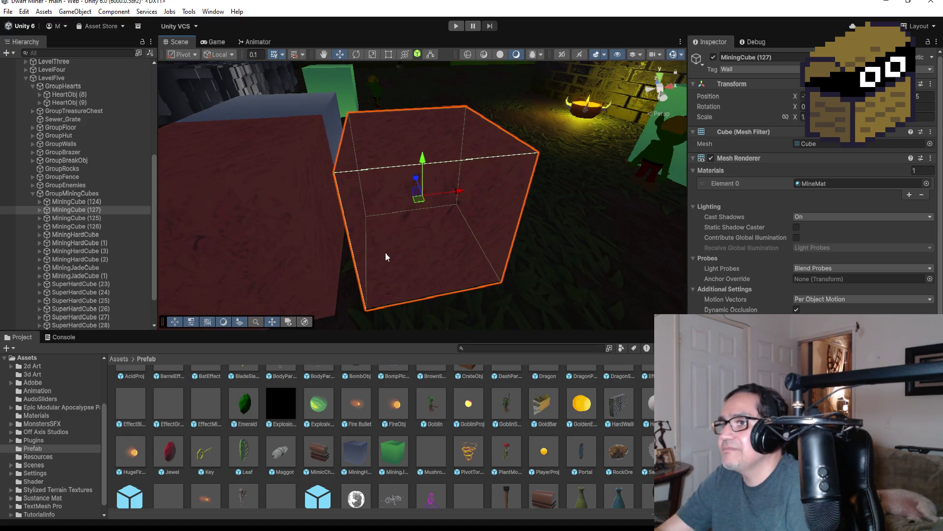
left_click_drag(373, 311, 364, 306)
scroll(356, 307, "down", 3)
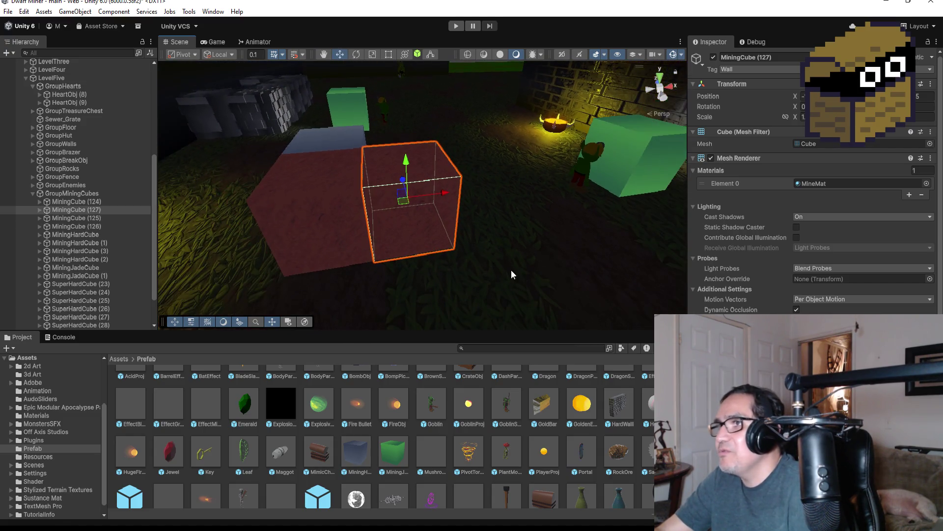
scroll(494, 232, "down", 5)
- Orbit to a top-down view of the room and select the MiningHardCube
mouse_move(540, 172)
left_mouse_down()
mouse_move(475, 257)
mouse_move(467, 251)
left_mouse_up()
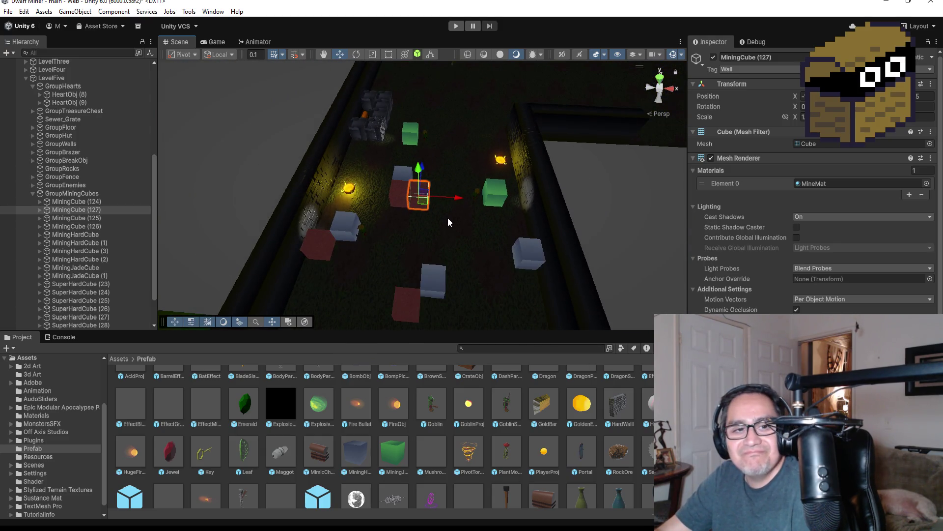
mouse_move(432, 223)
left_mouse_down()
mouse_move(446, 269)
mouse_move(365, 244)
left_mouse_up()
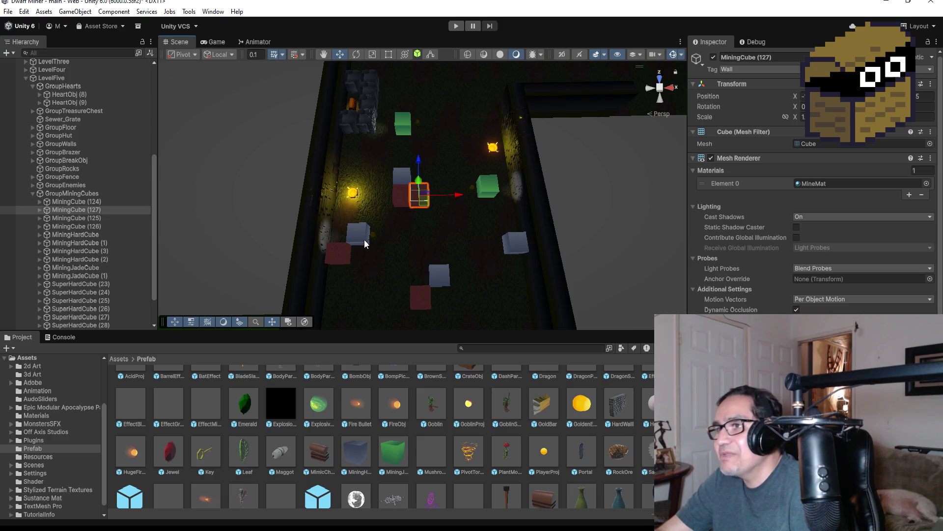
left_click(370, 240)
left_click(440, 276)
mouse_move(443, 278)
left_mouse_down()
mouse_move(461, 276)
mouse_move(462, 260)
left_mouse_up()
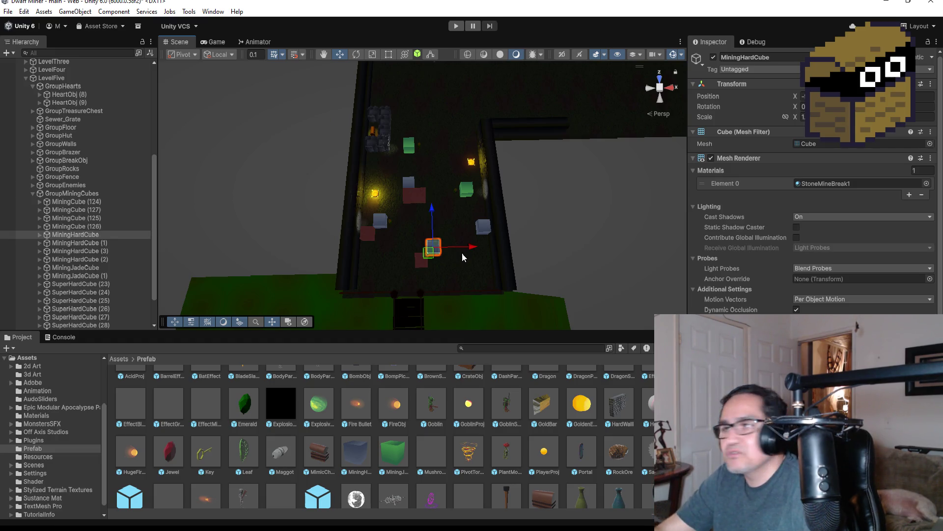
- Duplicate the MiningHardCube into MiningHardCube (4), shift it left and vertex-snap it beside its neighbour
key("ctrl+d")
left_click_drag(469, 248, 450, 249)
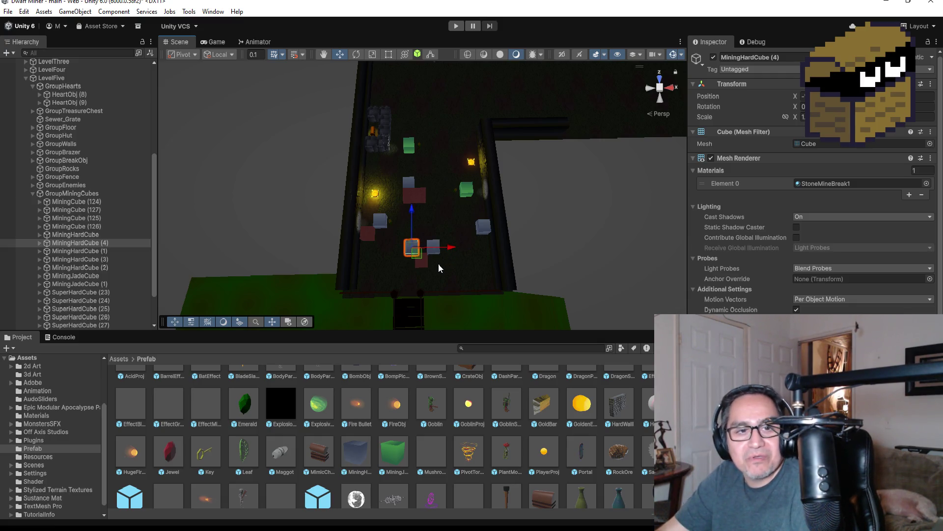
key("f")
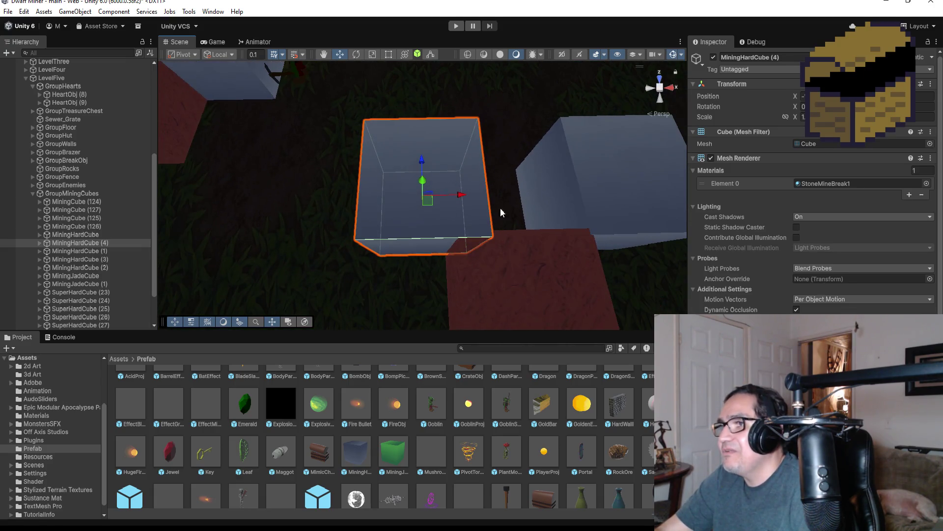
mouse_move(467, 197)
left_mouse_down()
mouse_move(510, 216)
mouse_move(403, 233)
left_mouse_up()
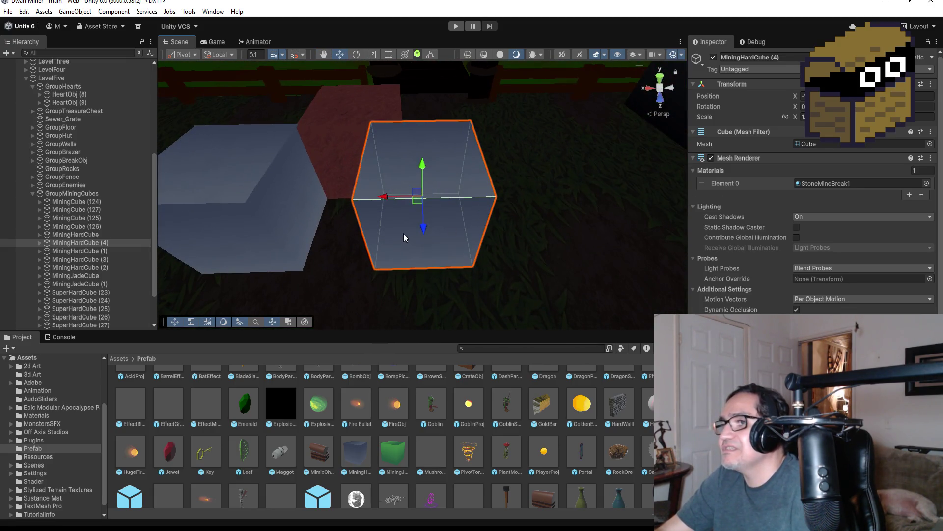
key("v")
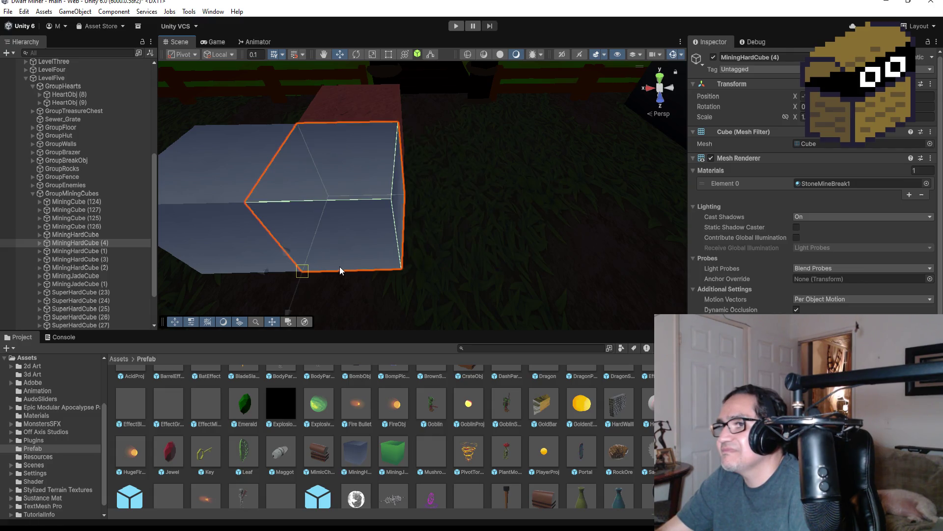
scroll(479, 221, "down", 10)
mouse_move(597, 158)
left_mouse_down()
mouse_move(396, 92)
mouse_move(518, 181)
mouse_move(531, 176)
left_mouse_up()
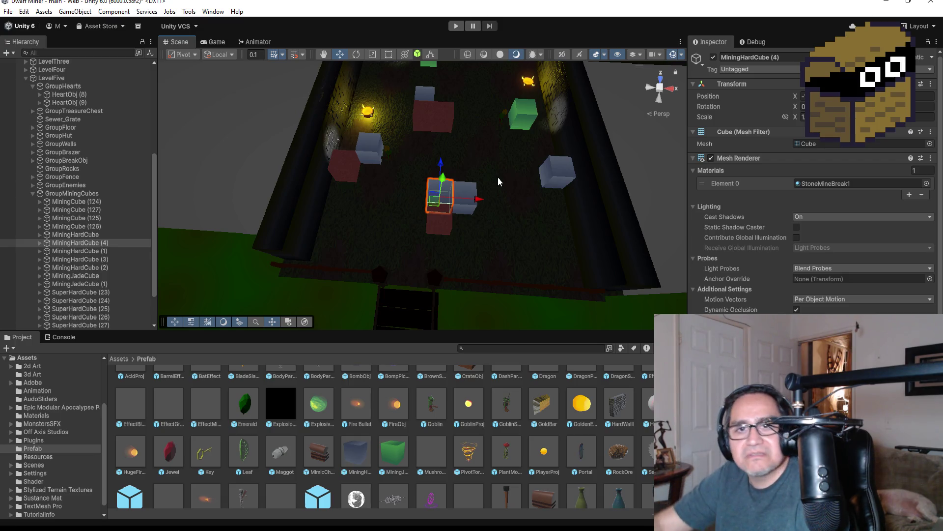
left_click_drag(497, 177, 504, 176)
scroll(496, 177, "down", 5)
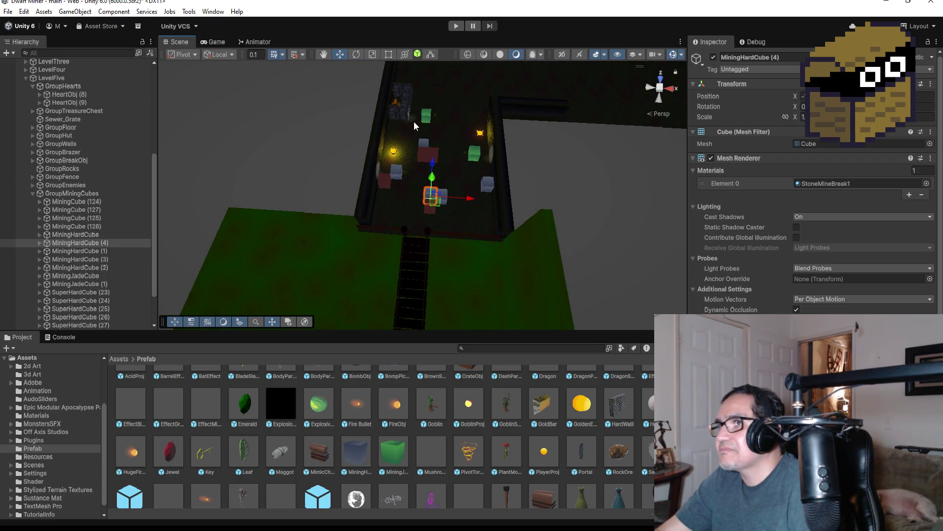
scroll(422, 123, "down", 5)
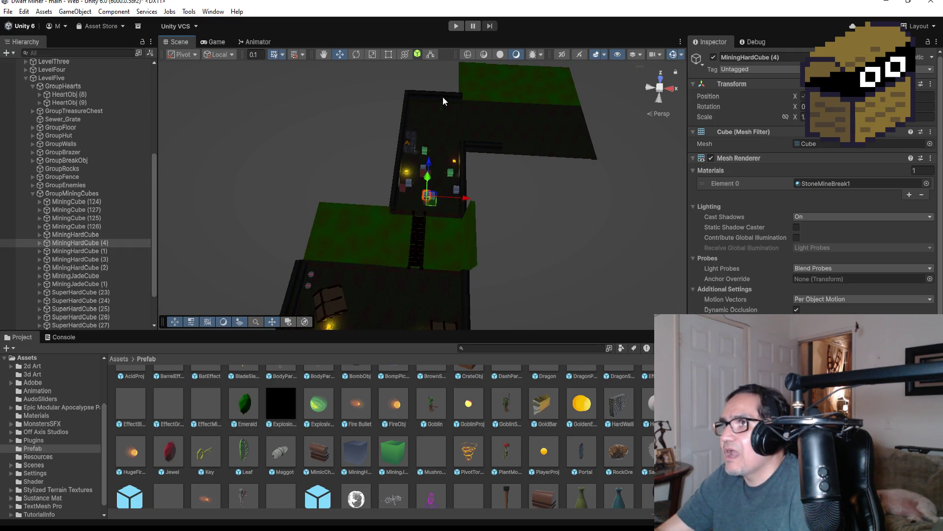
- Collapse GroupFloor, GroupMiningCubes and GroupHearts, select GroupRocks, then collapse and re-expand LevelFive
left_click(443, 108)
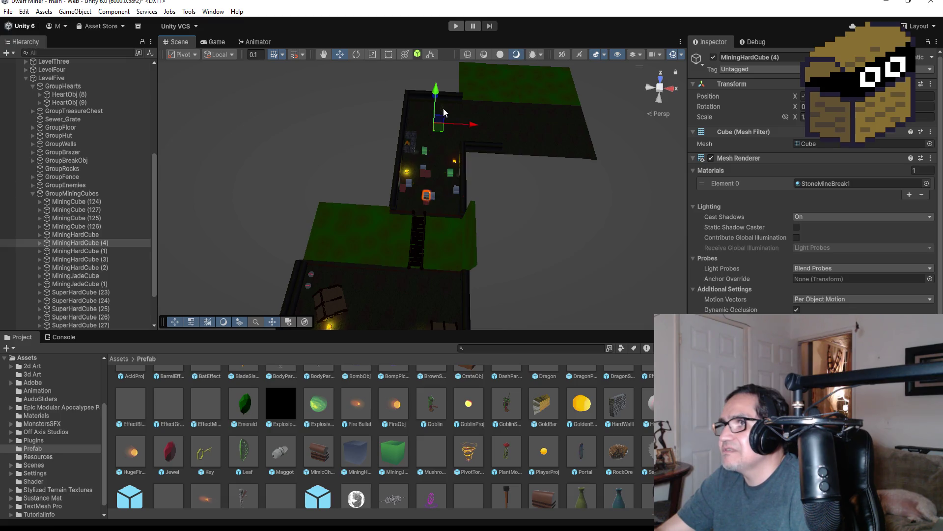
left_click(33, 127)
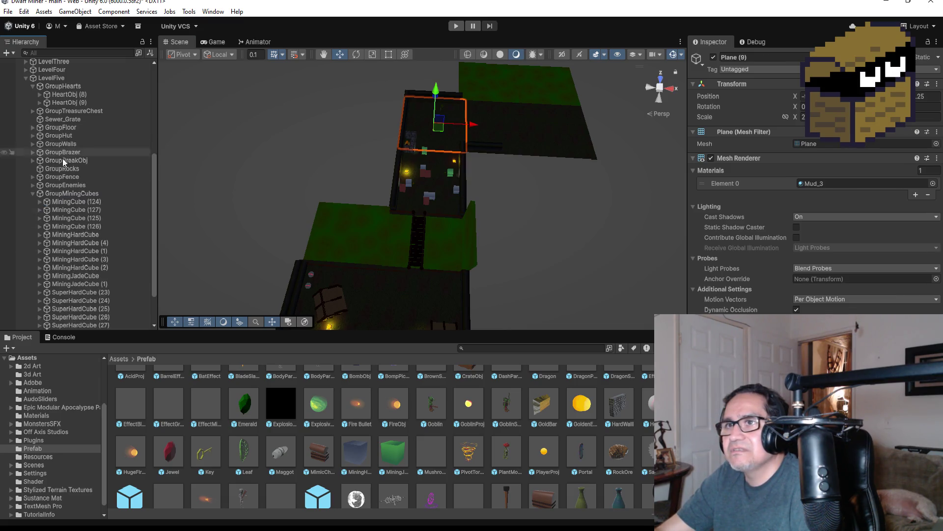
left_click(32, 194)
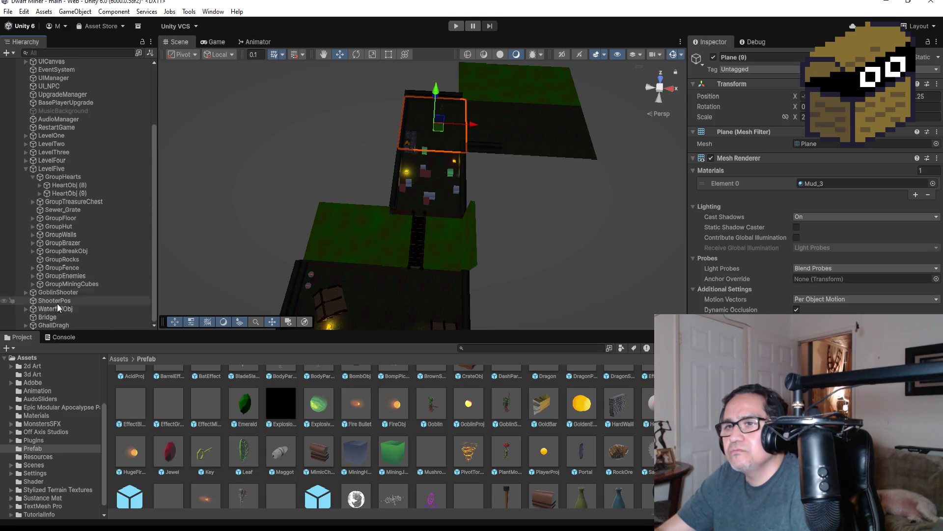
left_click(33, 175)
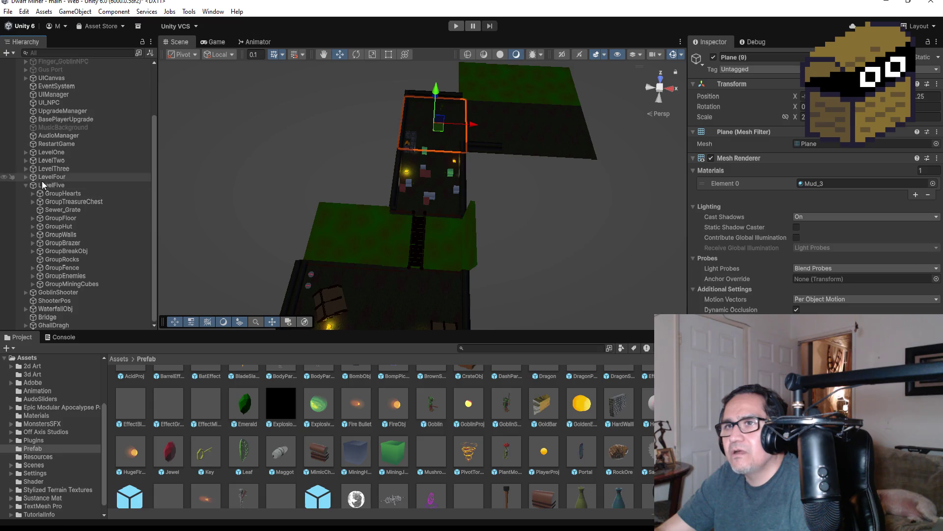
left_click(56, 269)
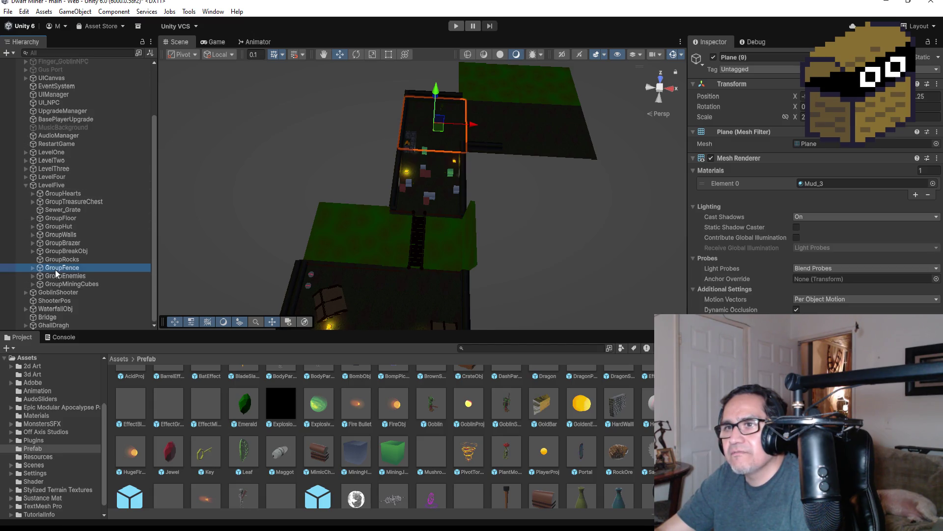
key("Up")
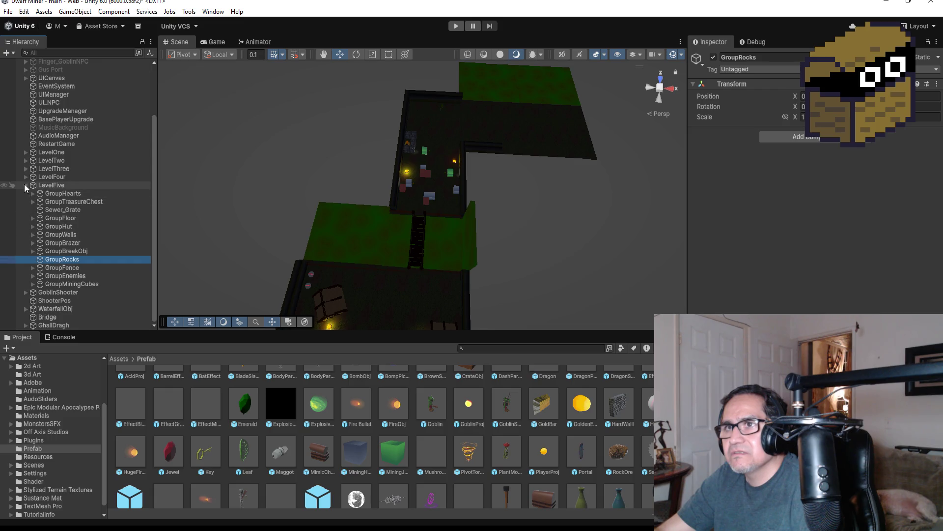
left_click(26, 185)
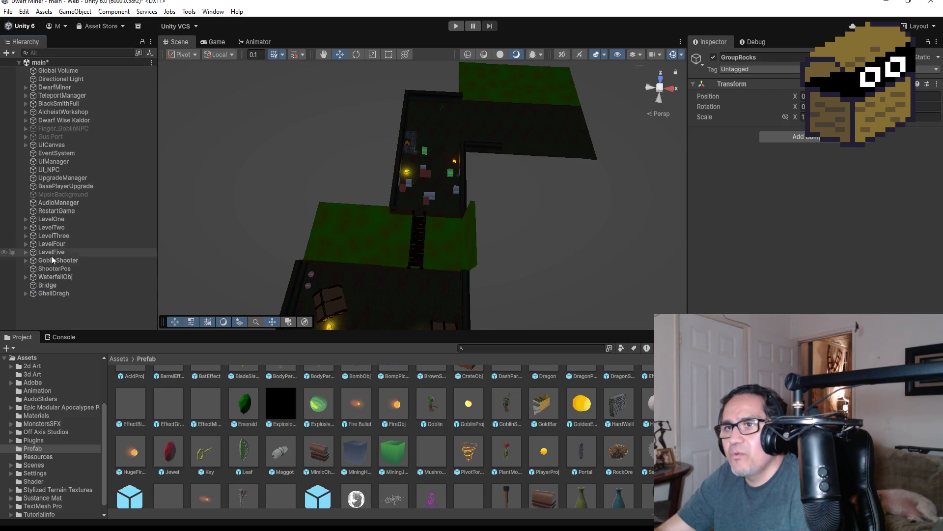
left_click(25, 252)
scroll(73, 305, "down", 3)
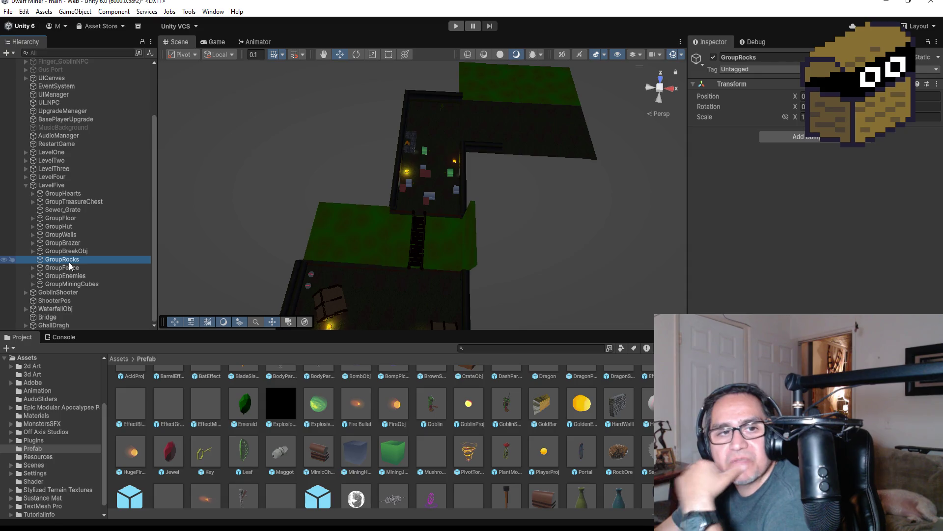
- Duplicate Brazer (6) into Brazer (7) and shift the new brazier slightly
left_click(33, 243)
left_click(79, 293)
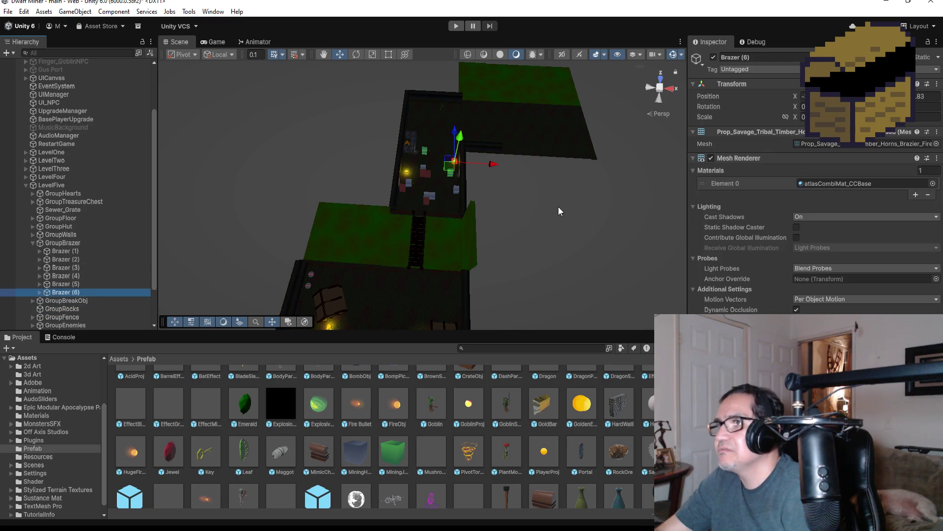
key("ctrl+d")
scroll(460, 142, "down", 2)
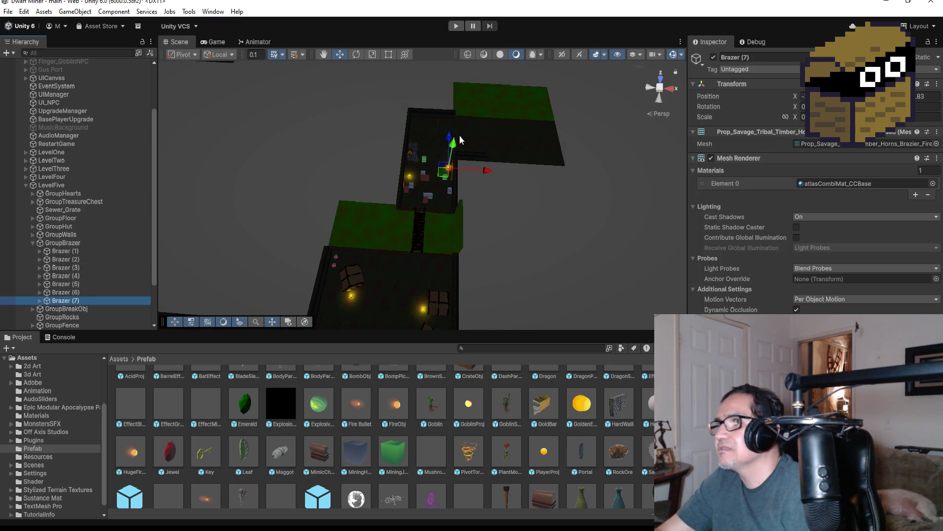
left_click_drag(452, 93, 453, 98)
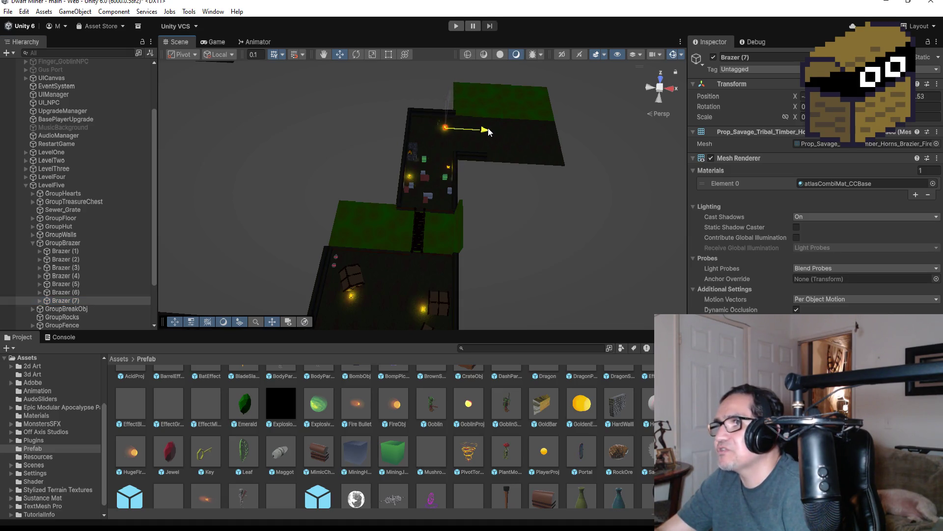
key("f")
scroll(494, 149, "down", 8)
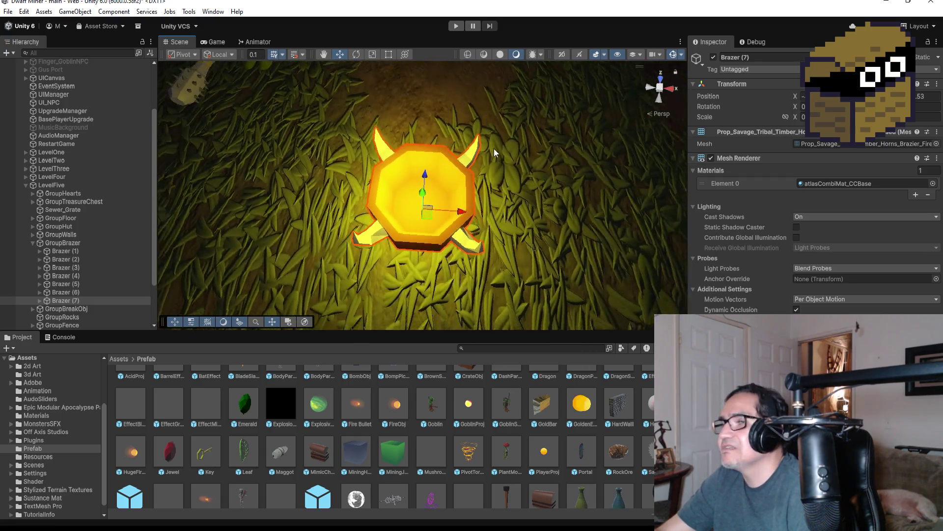
- Push Brazer (7) further along Z to the wall near the goblin, then collapse GroupBrazer
mouse_move(426, 167)
left_mouse_down()
mouse_move(420, 109)
mouse_move(417, 123)
left_mouse_up()
left_click_drag(325, 193, 440, 169)
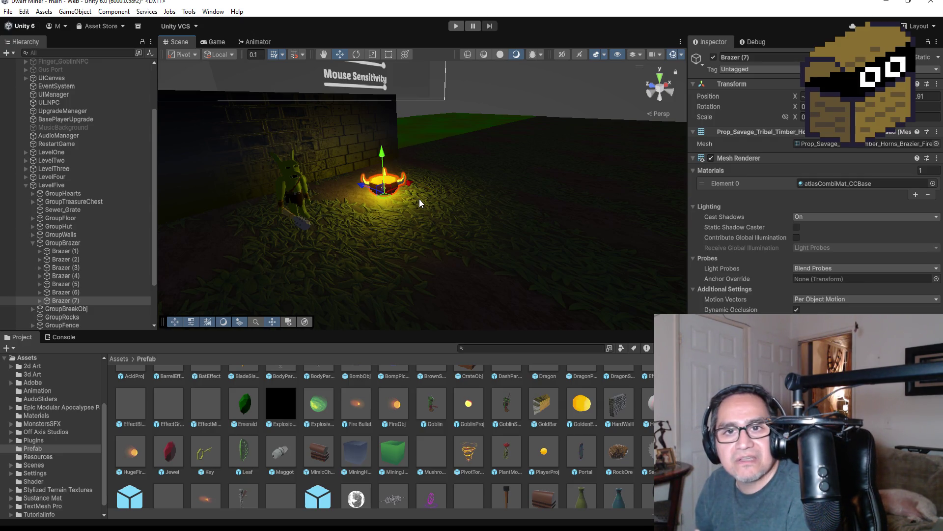
scroll(387, 242, "down", 10)
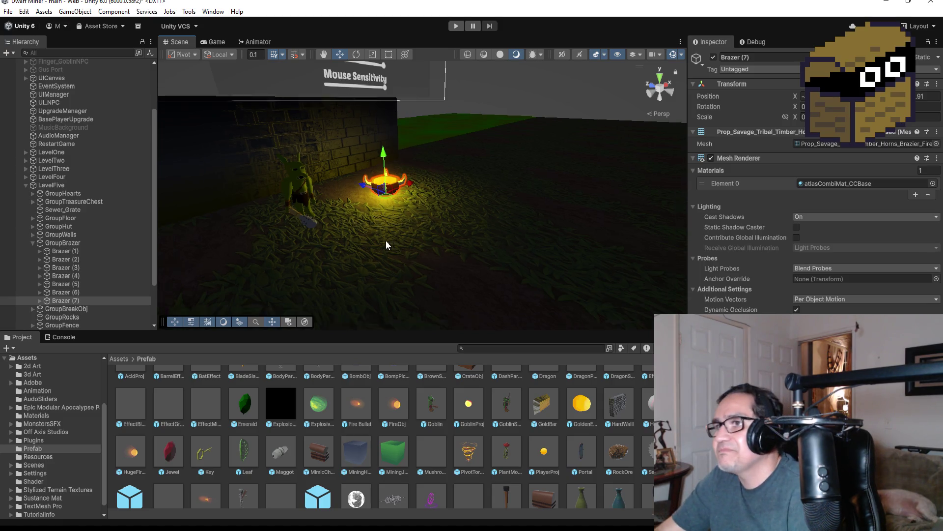
scroll(426, 225, "down", 2)
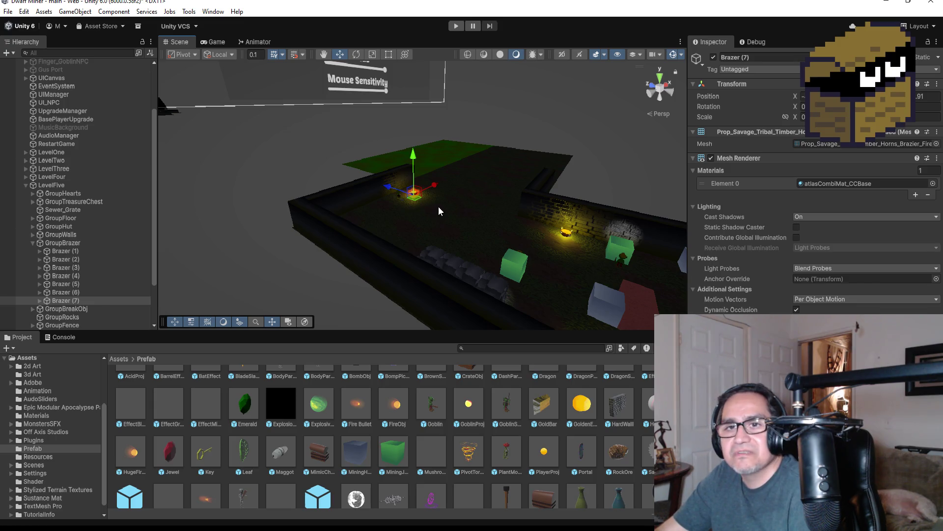
left_click(33, 243)
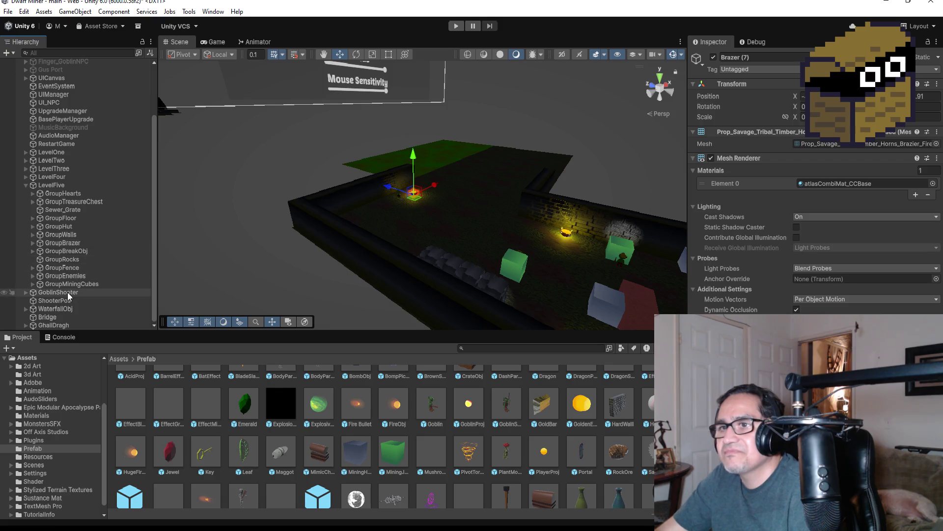
- Move GhallDragh along its X axis, check it in the view, then enter Play mode
left_click(54, 324)
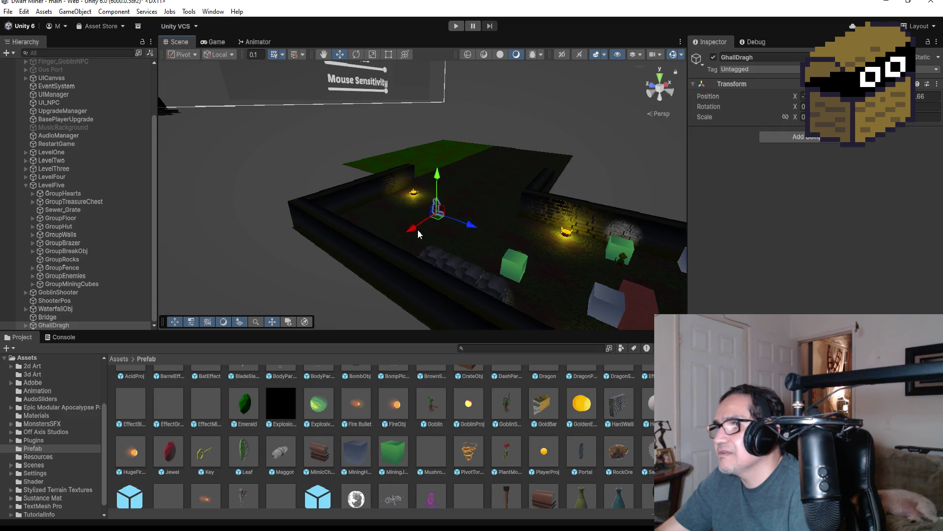
left_click_drag(410, 230, 425, 224)
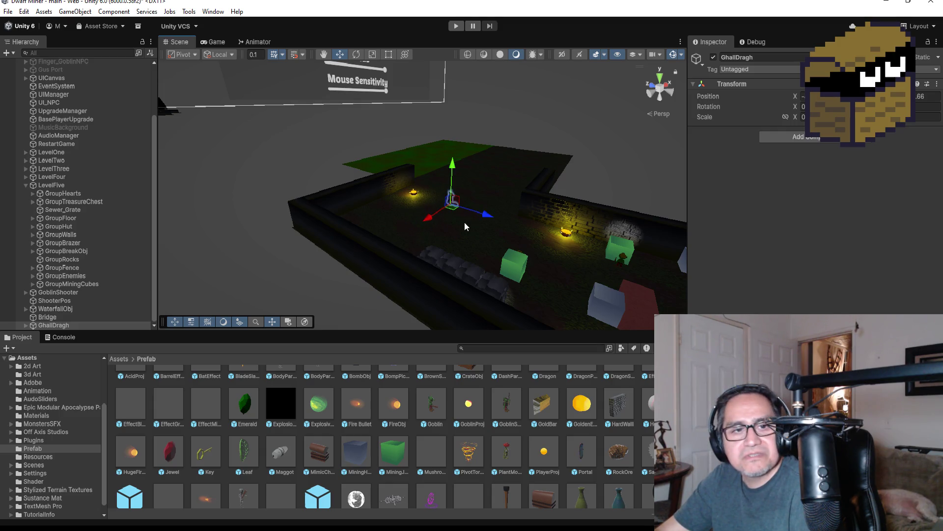
key("f")
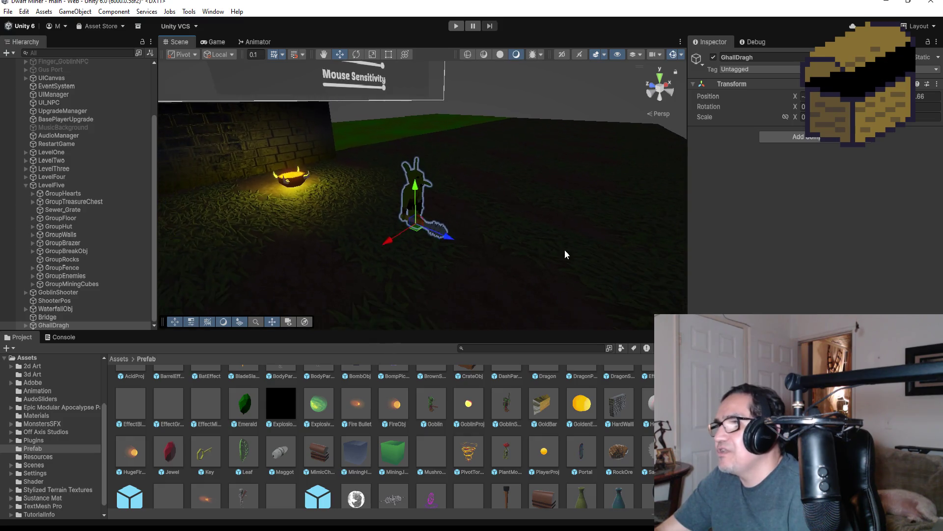
mouse_move(625, 262)
left_mouse_down()
mouse_move(585, 253)
mouse_move(531, 196)
left_mouse_up()
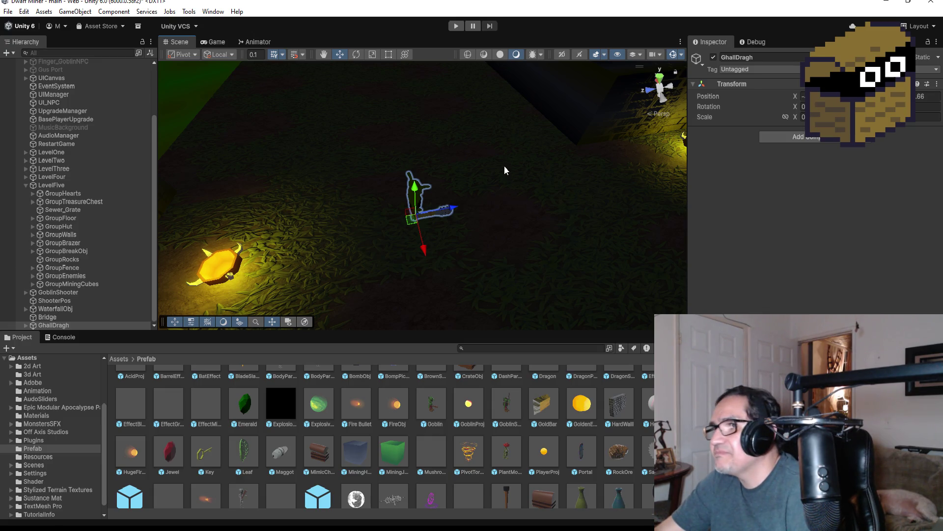
scroll(506, 166, "down", 5)
mouse_move(518, 168)
left_mouse_down()
mouse_move(532, 202)
mouse_move(477, 213)
left_mouse_up()
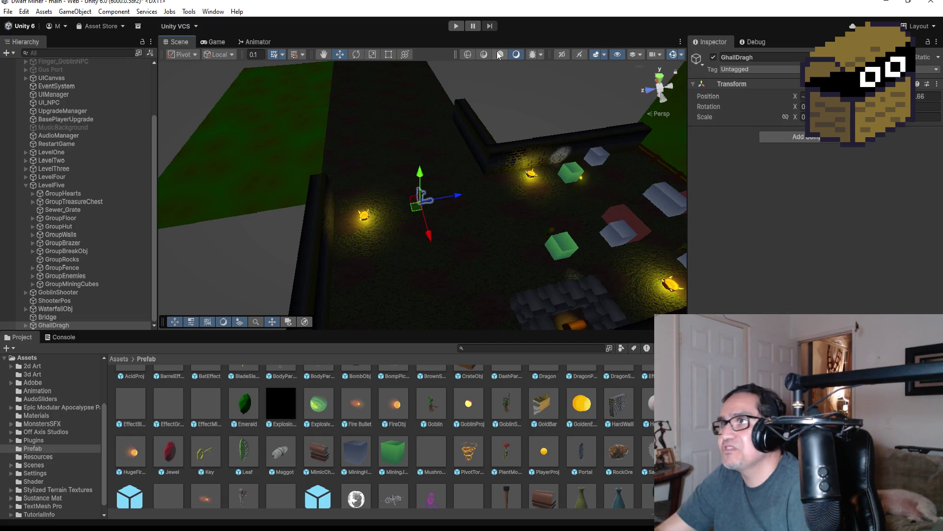
left_click(456, 25)
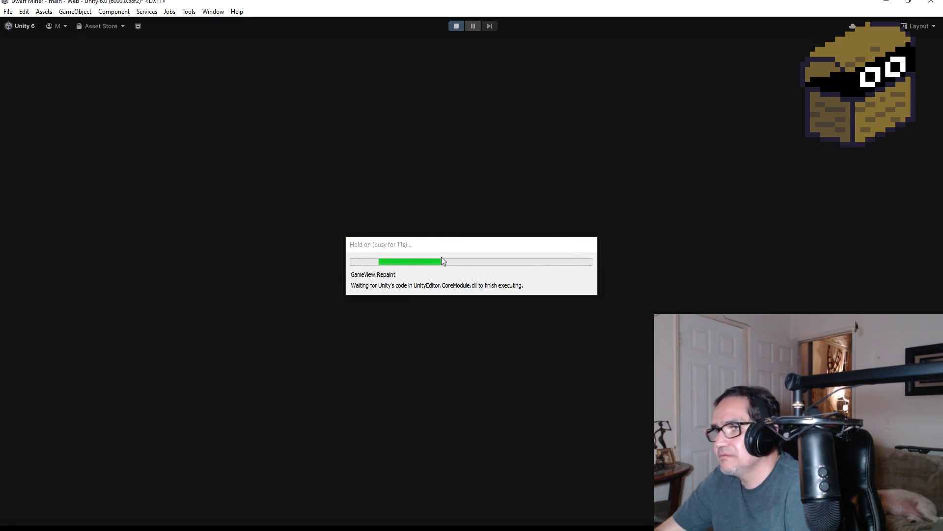
- Start the game, switch to the gun and shoot the barrels for gold
key("Escape")
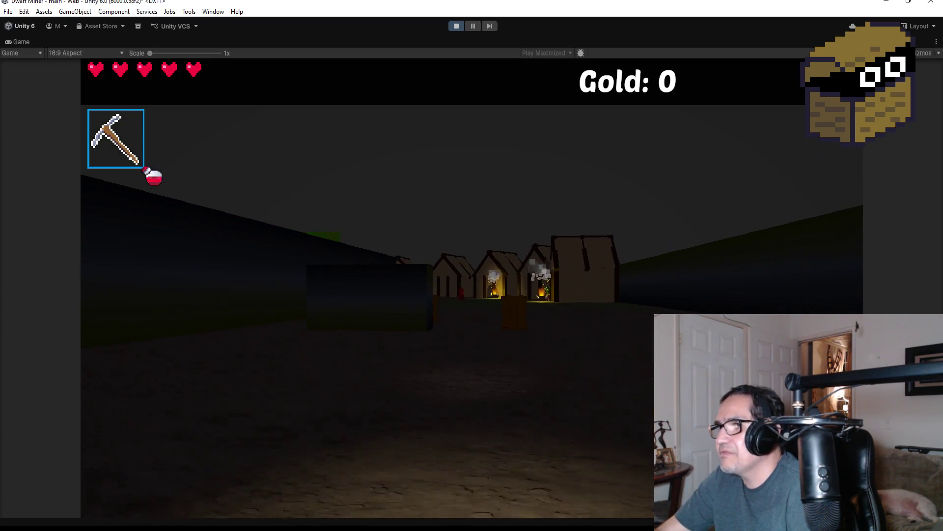
key("2")
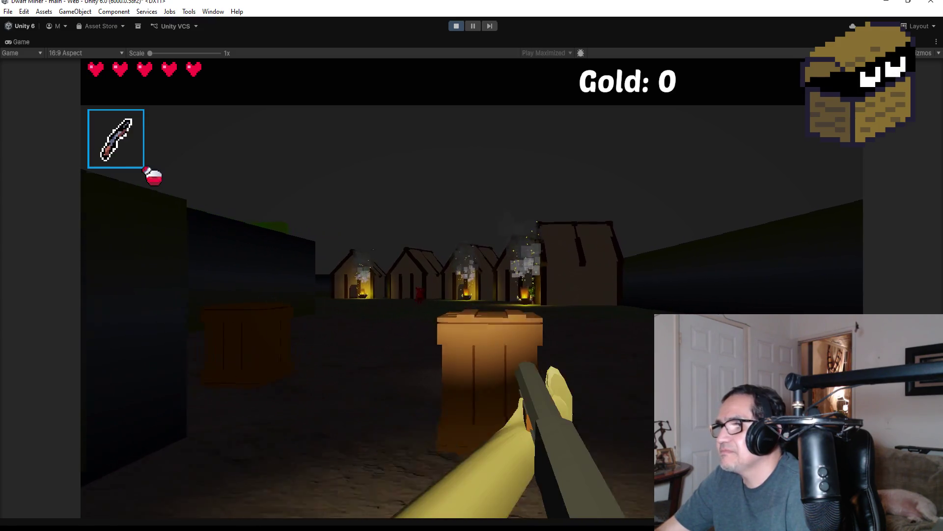
left_click(472, 288)
left_click(472, 288)
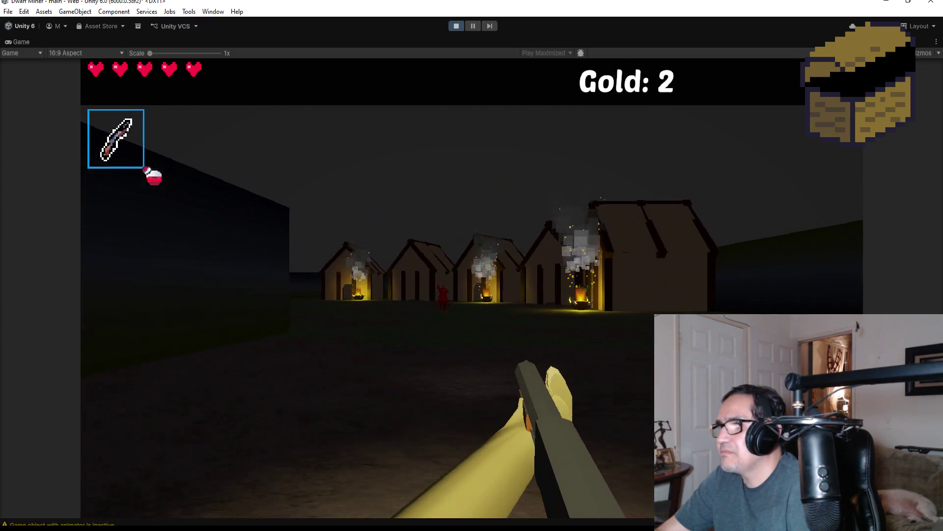
key("w")
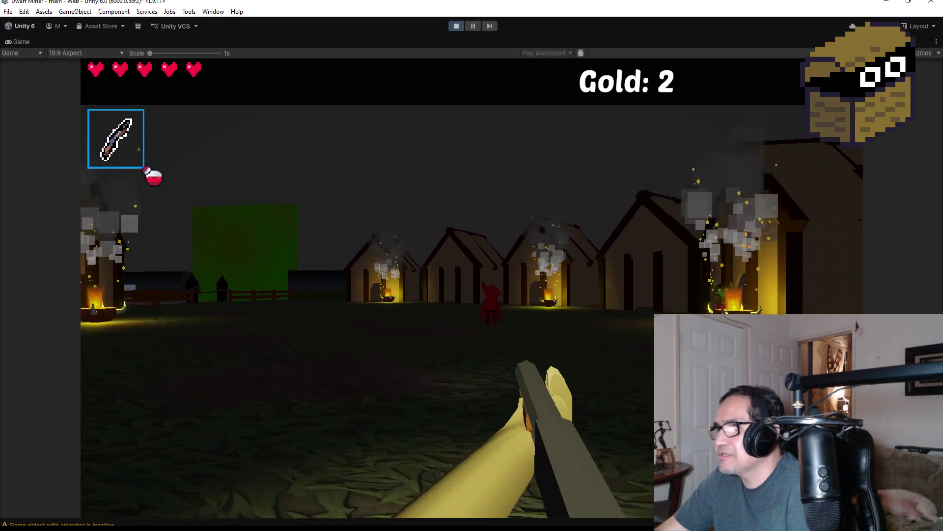
- Shoot down the red demon, then the green demon near the houses
left_click(472, 288)
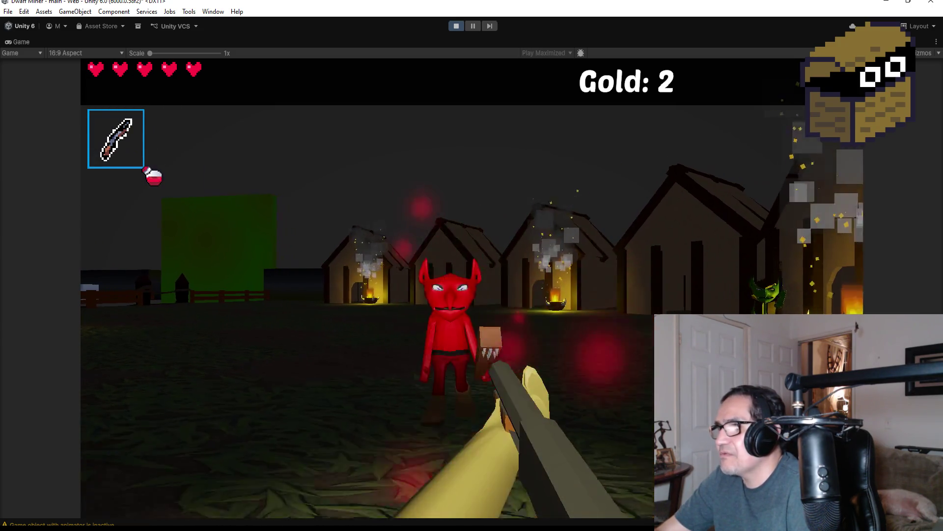
left_click(471, 288)
left_click(472, 288)
left_click(472, 289)
key("w")
left_click(472, 288)
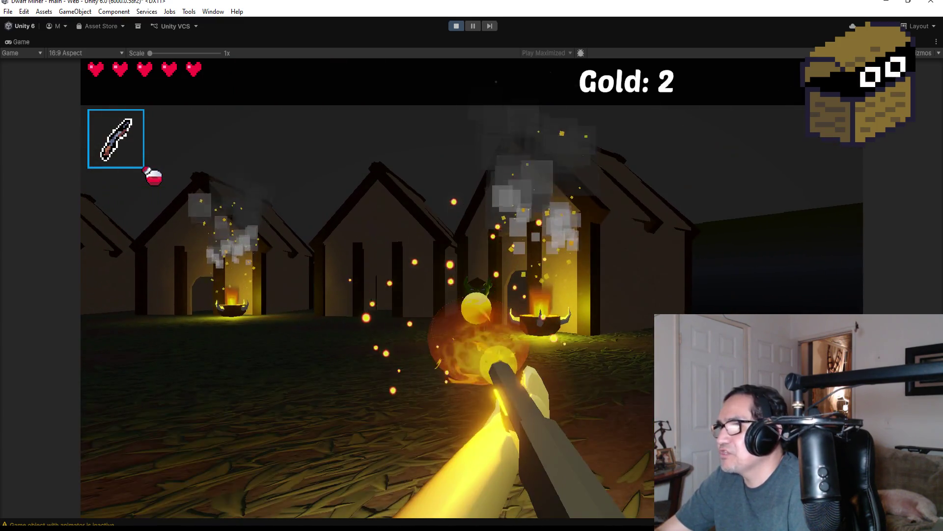
left_click(471, 289)
left_click(472, 288)
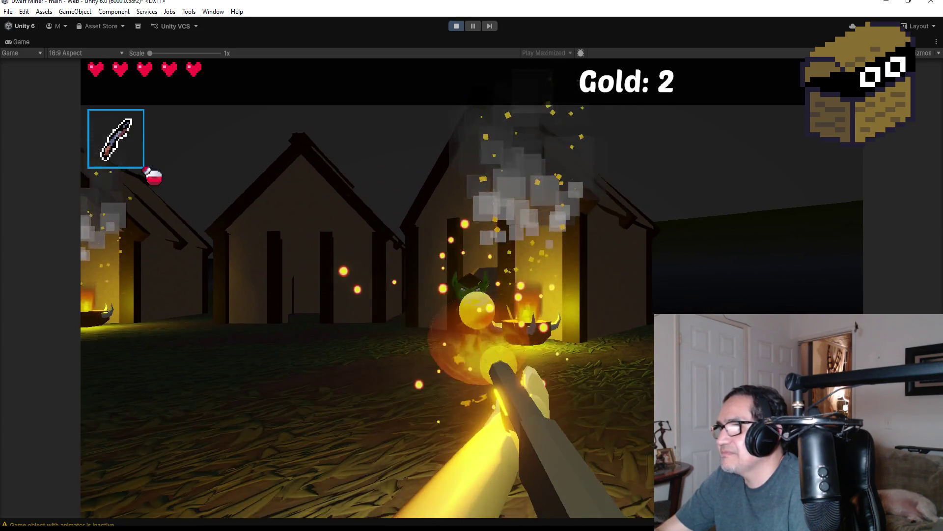
left_click(472, 288)
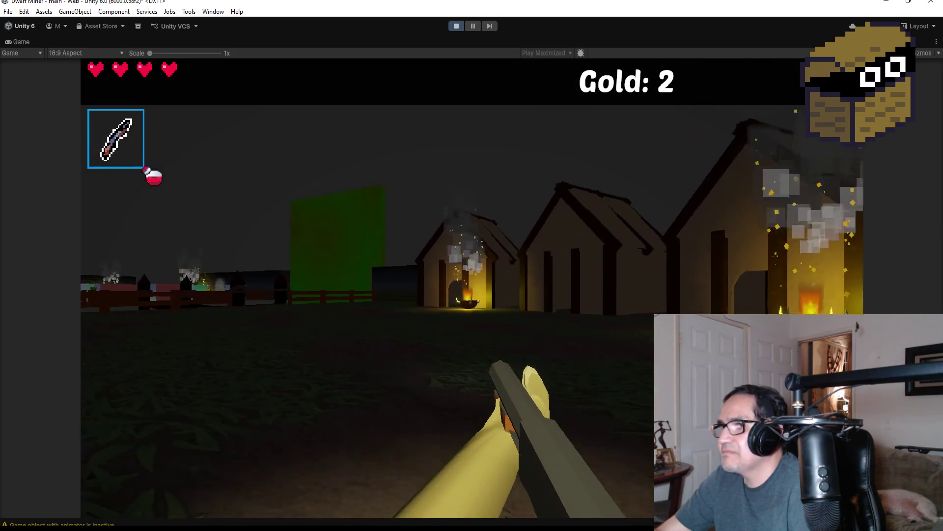
- Explore the house interior and dark room, then walk back outside
key("w")
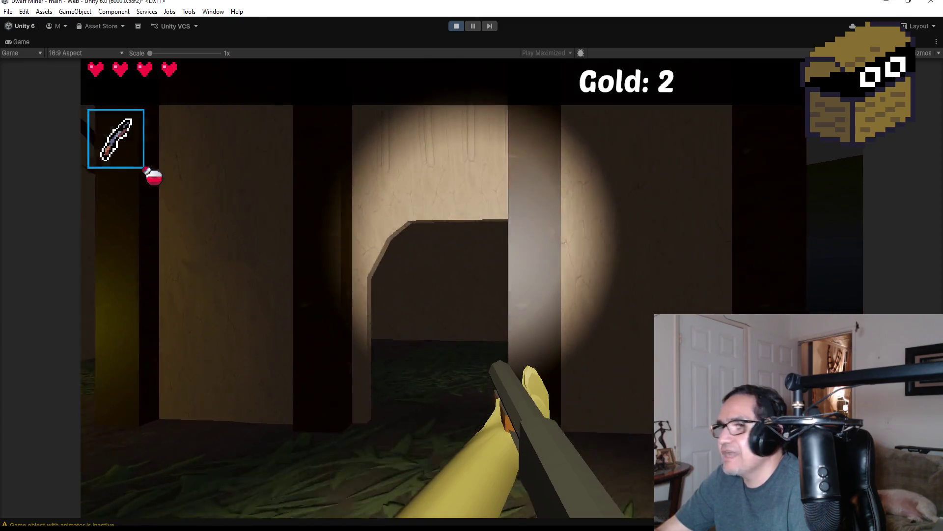
key("w")
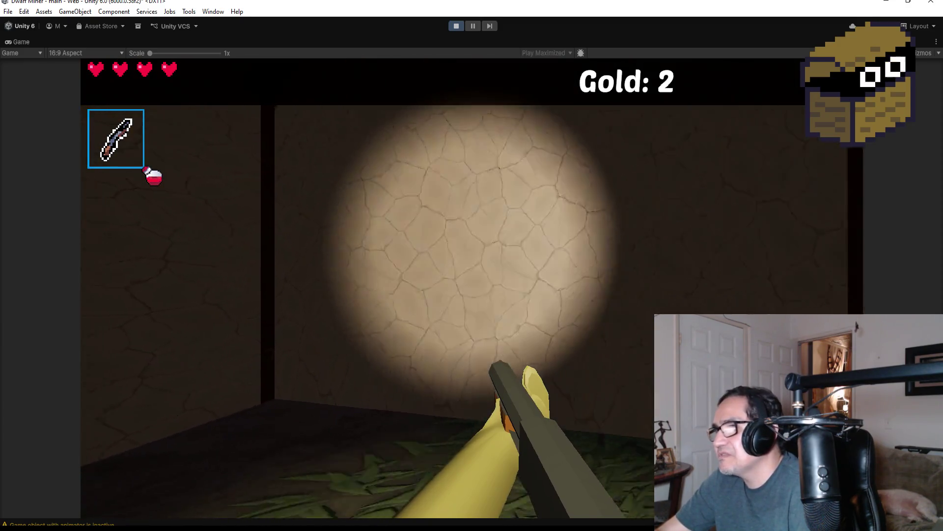
key("w")
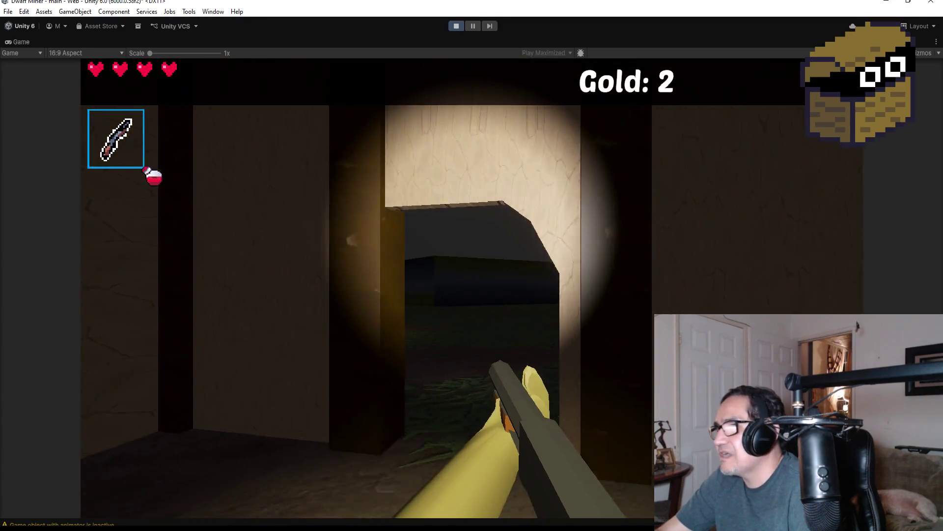
key("w")
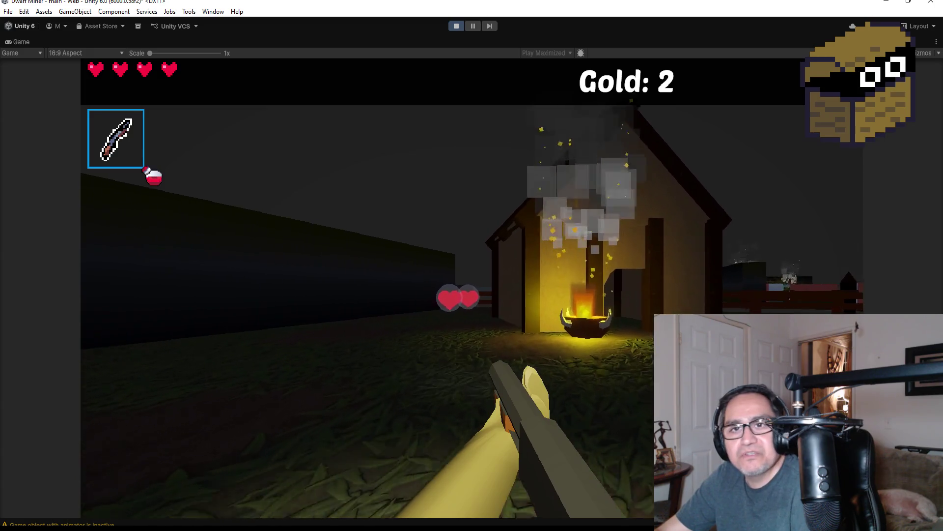
- Collect a heart to restore health, then walk through the gate toward the goblin
key("w")
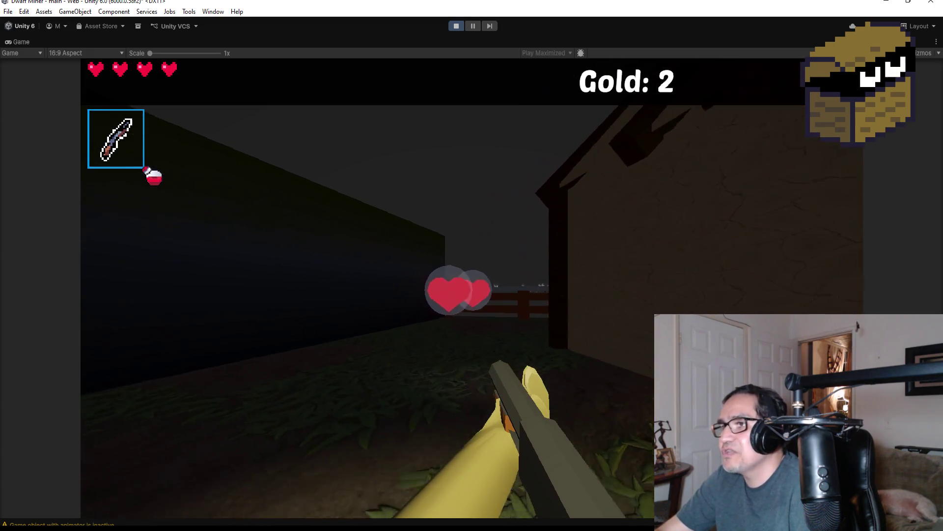
key("w")
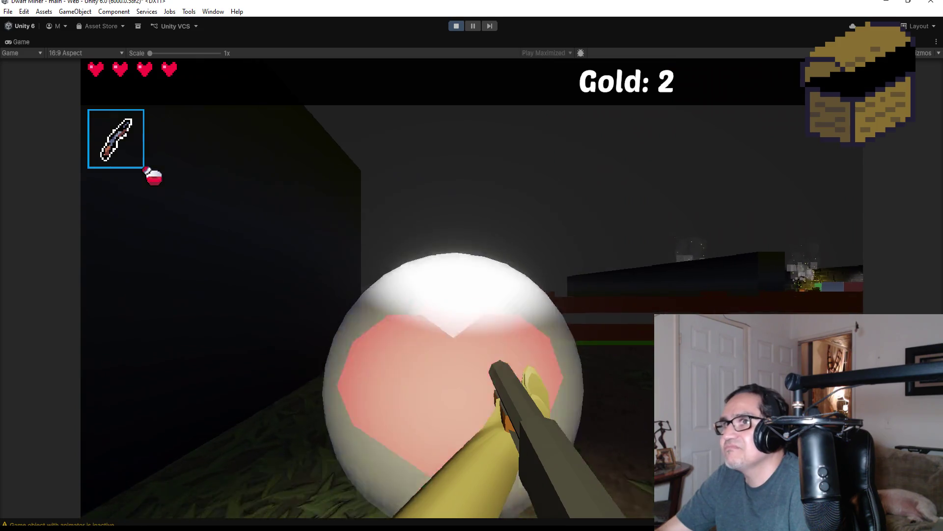
key("w")
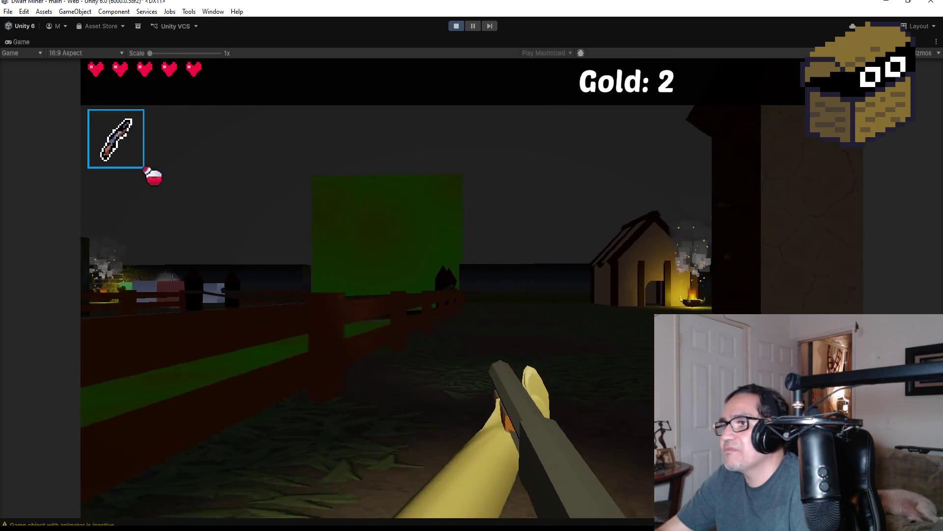
key("d")
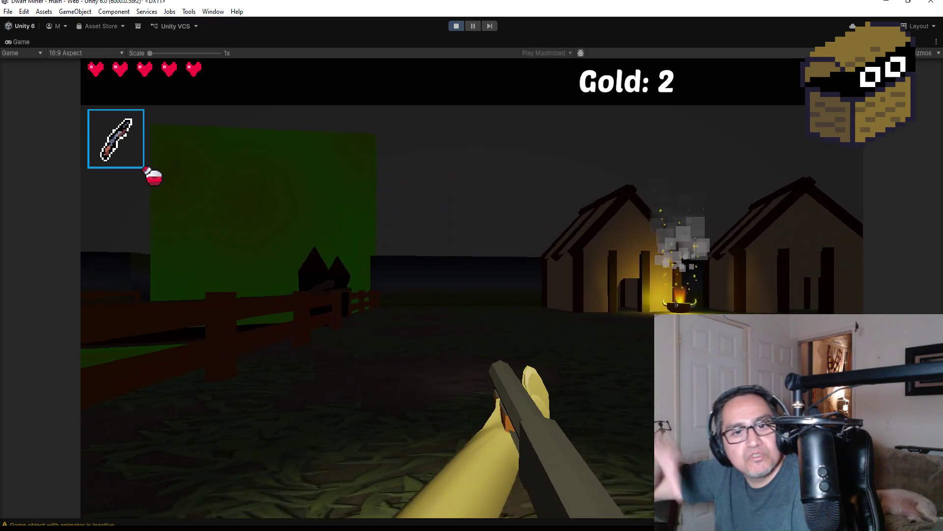
key("w")
key("a")
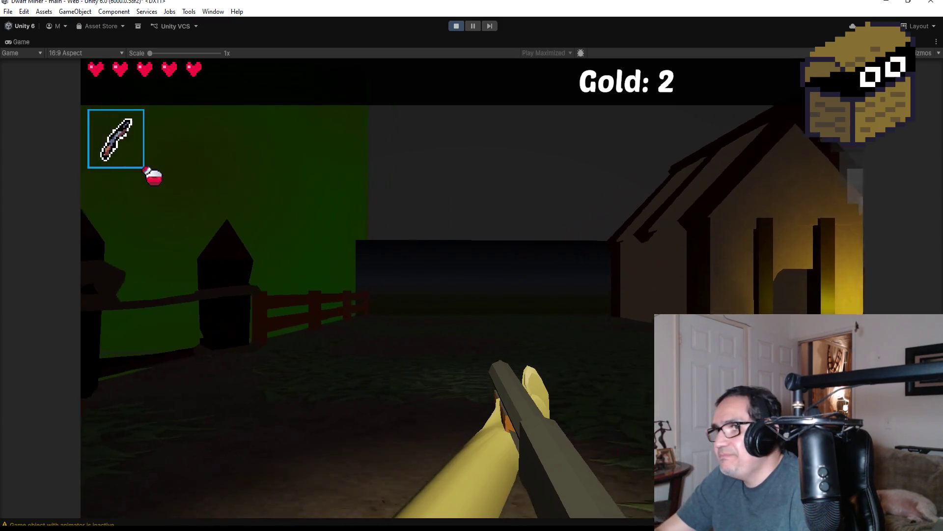
key("w")
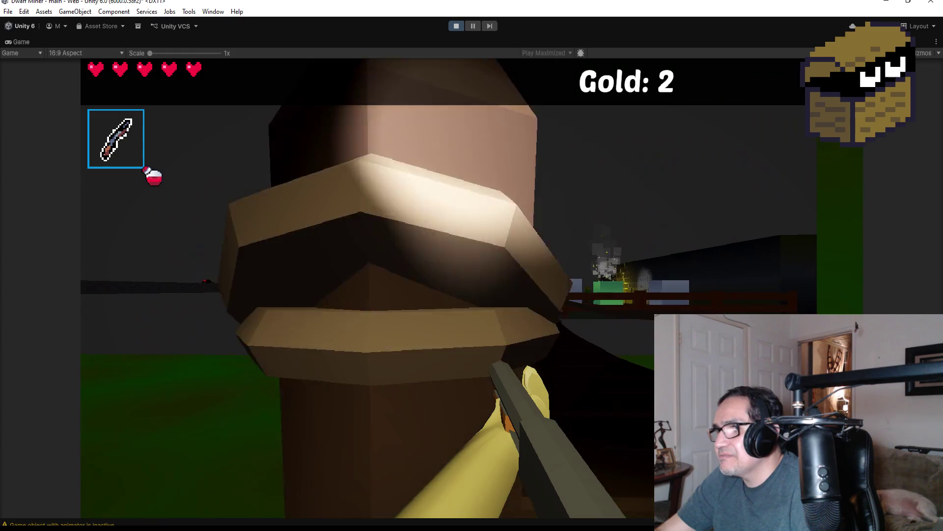
key("w")
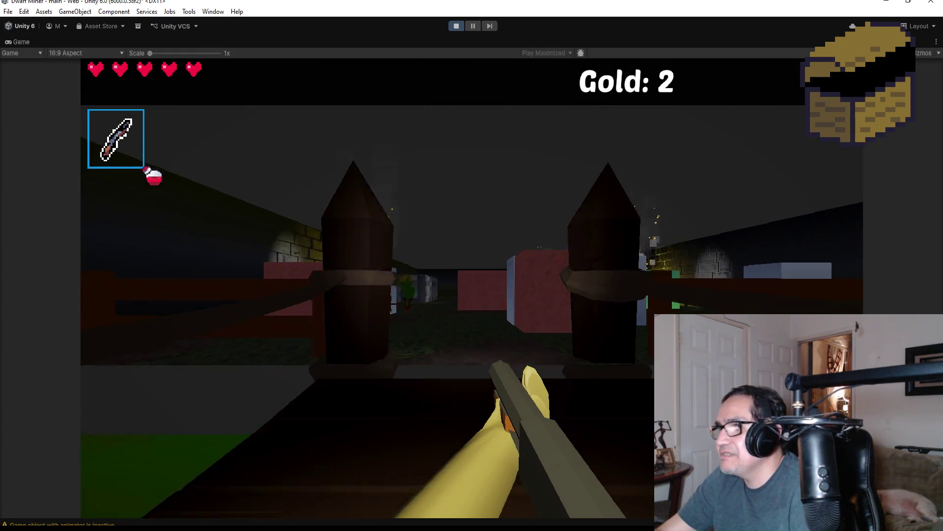
key("w")
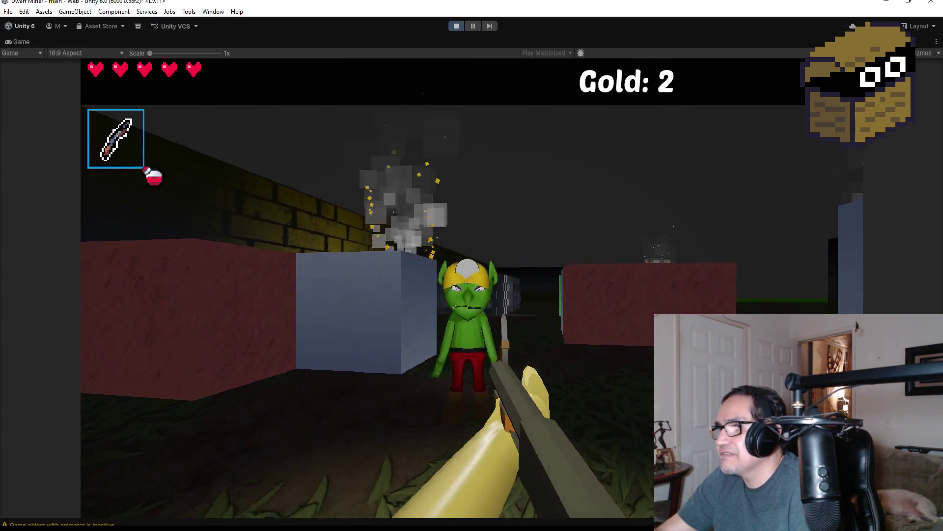
- Defeat the first goblin with fireballs, swinging the pickaxe at a blue-grey block in between
left_click(472, 266)
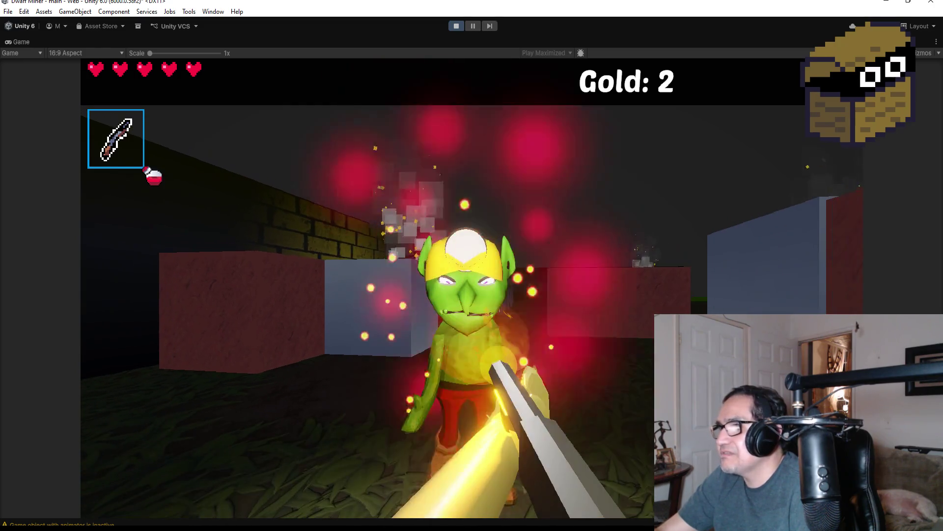
left_click(472, 266)
key("w")
scroll(472, 266, "down", 1)
key("s")
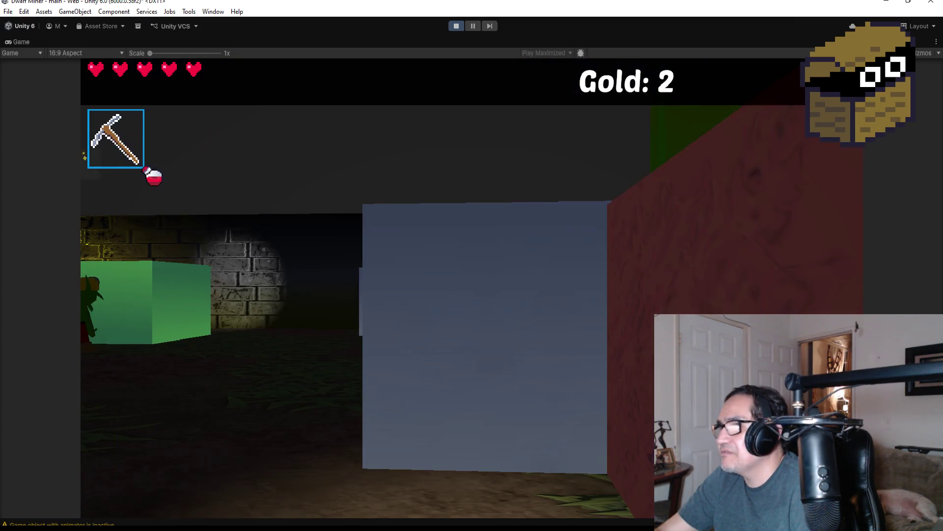
left_click(471, 265)
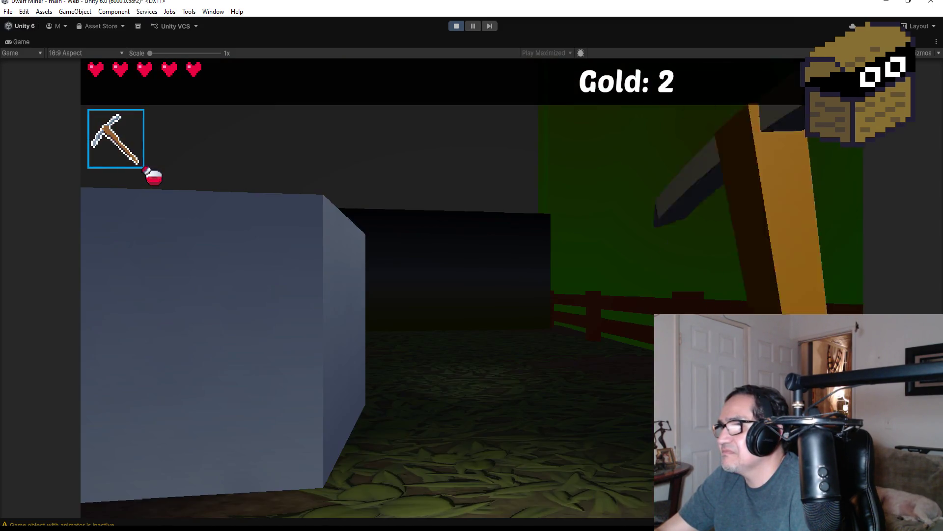
scroll(472, 265, "up", 1)
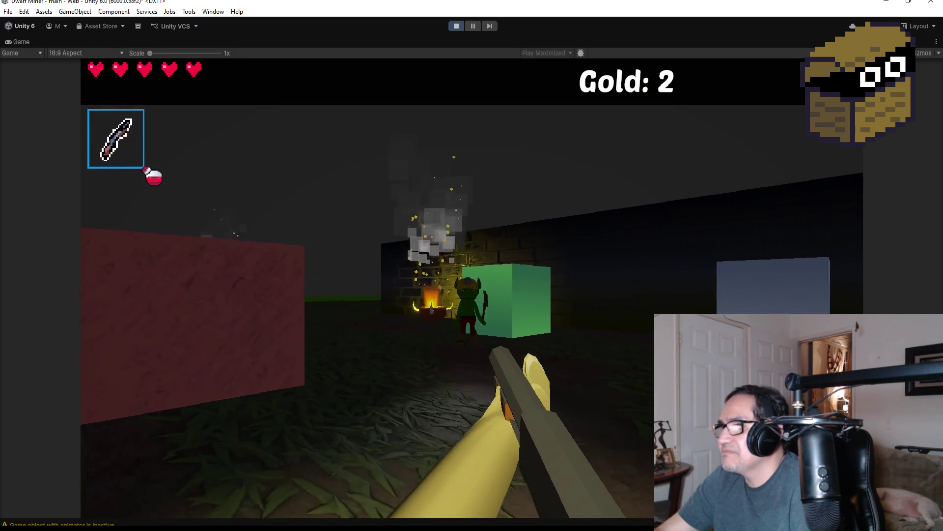
left_click(472, 265)
left_click(471, 265)
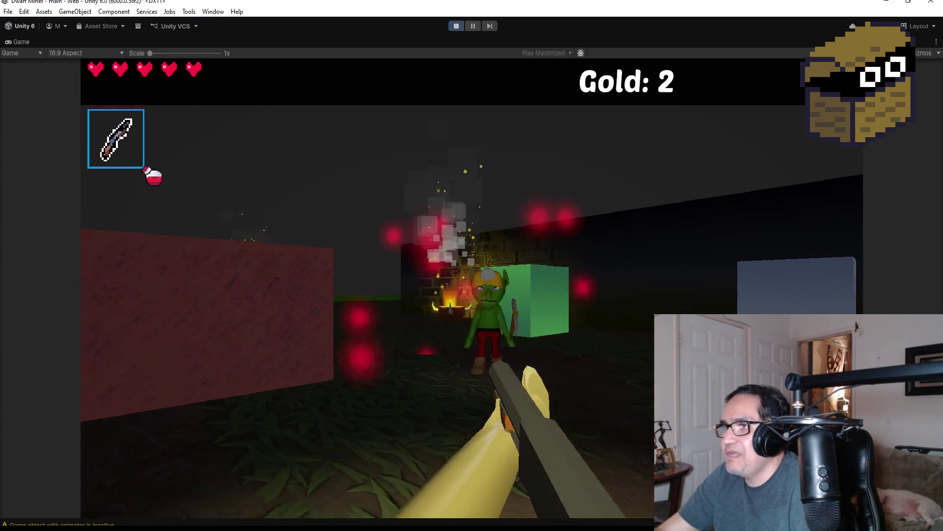
left_click(471, 265)
left_click(471, 265)
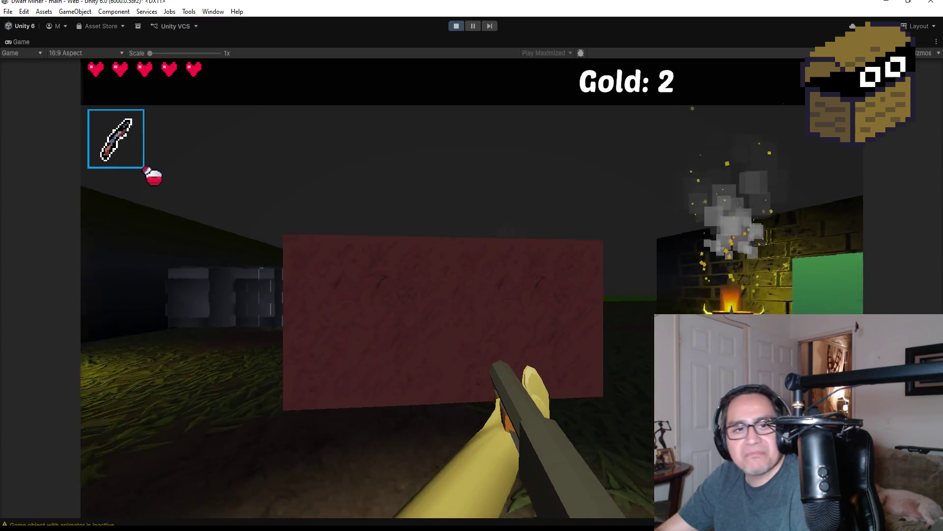
- Back away from the red wall and kill the second goblin with fireballs
key("d")
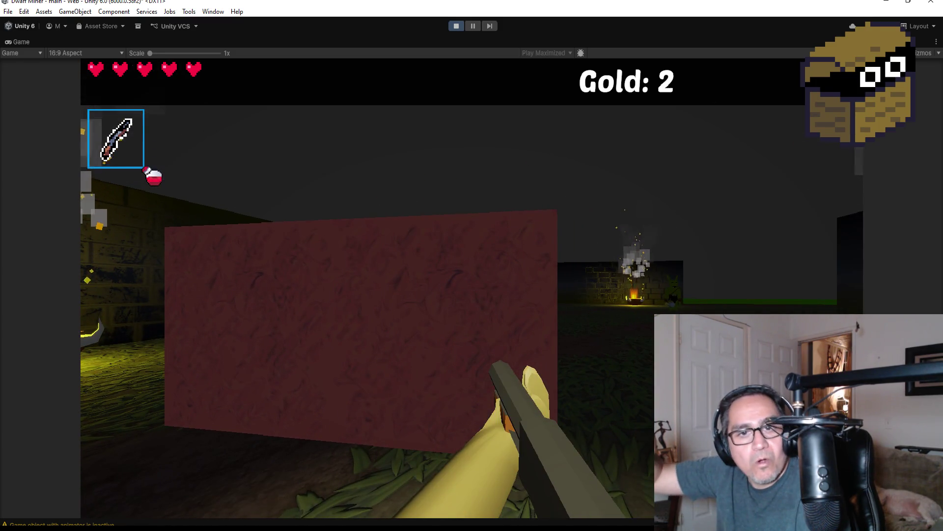
key("w")
key("1")
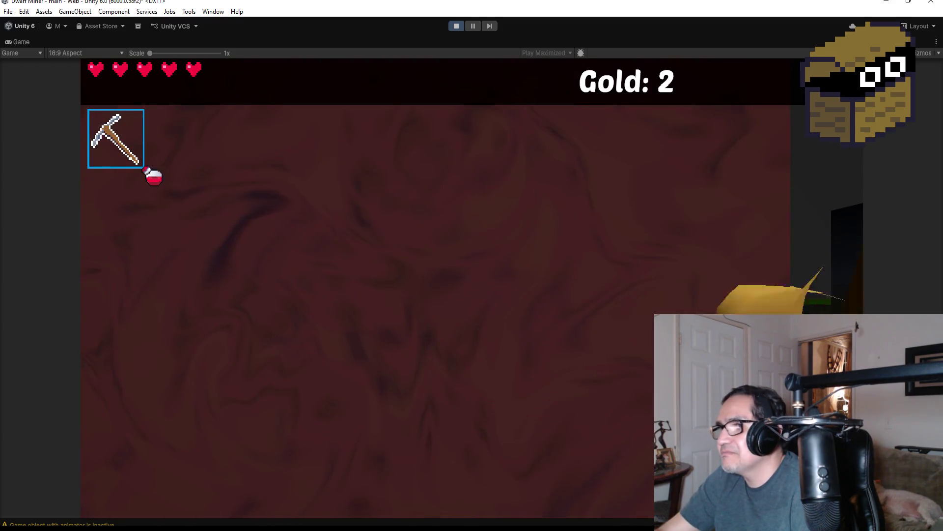
key("2")
key("s")
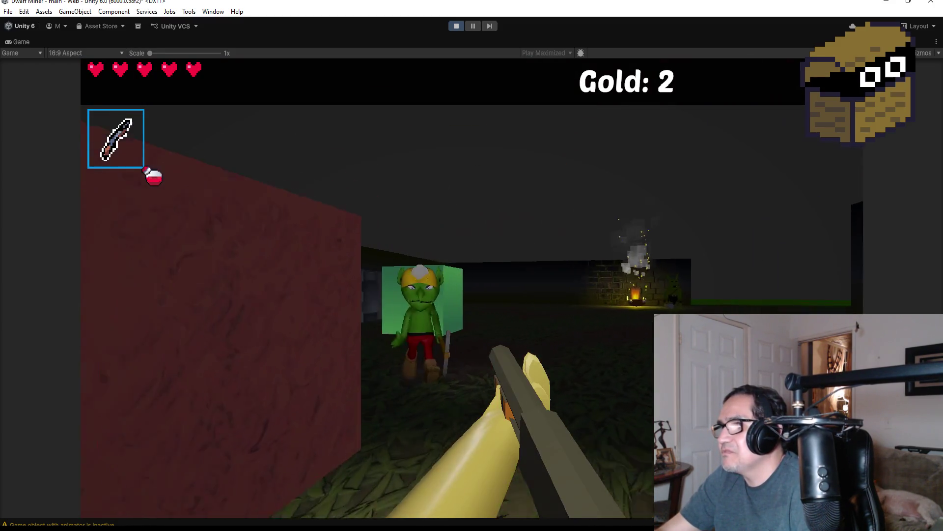
left_click(471, 265)
key("s")
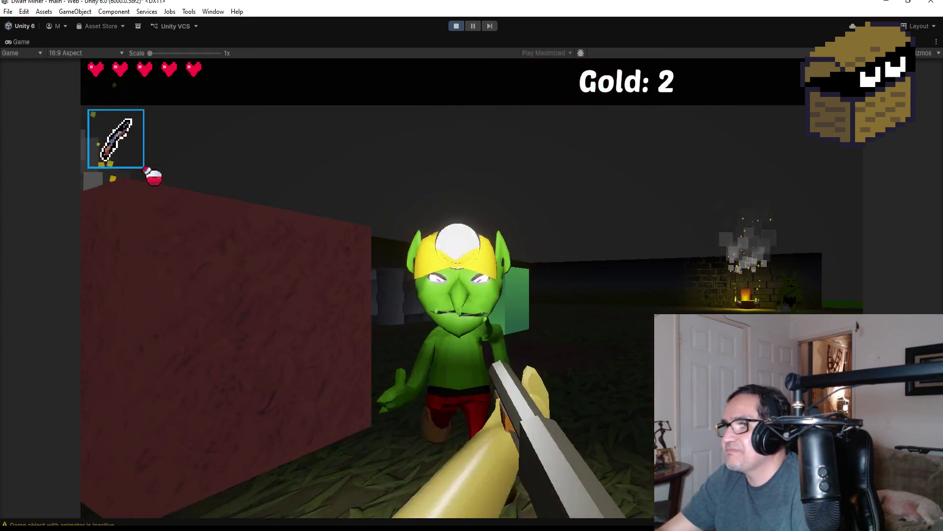
left_click(471, 265)
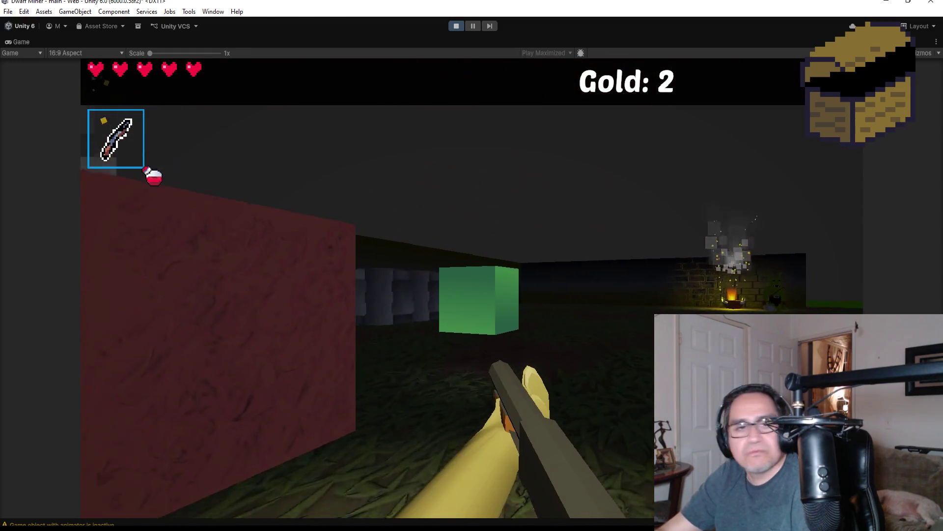
- Break the green mining cube with the pickaxe, head down the corridor and ready the bombs
key("1")
key("w")
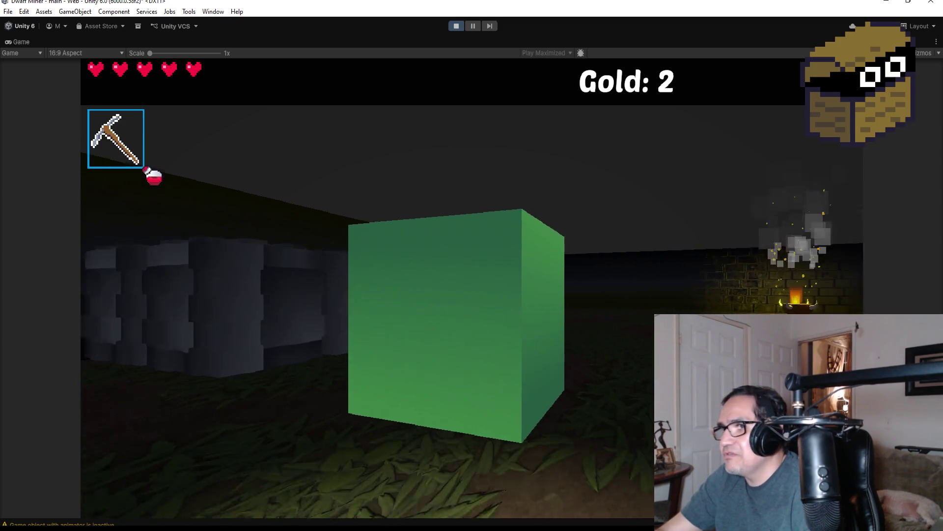
left_click(472, 266)
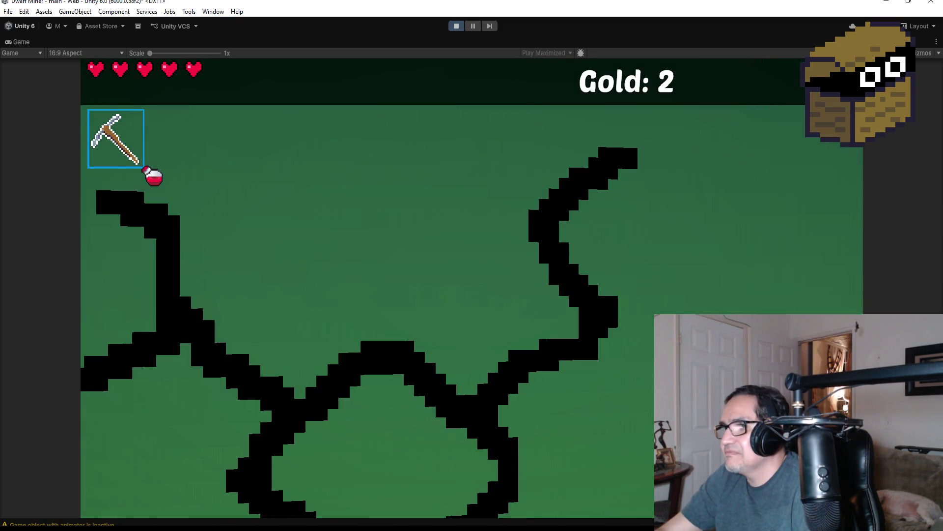
key("w")
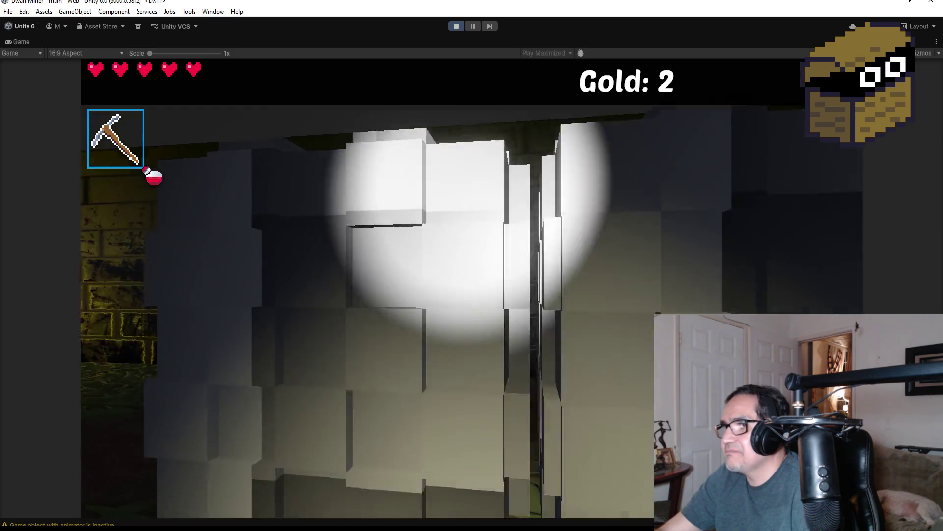
key("w")
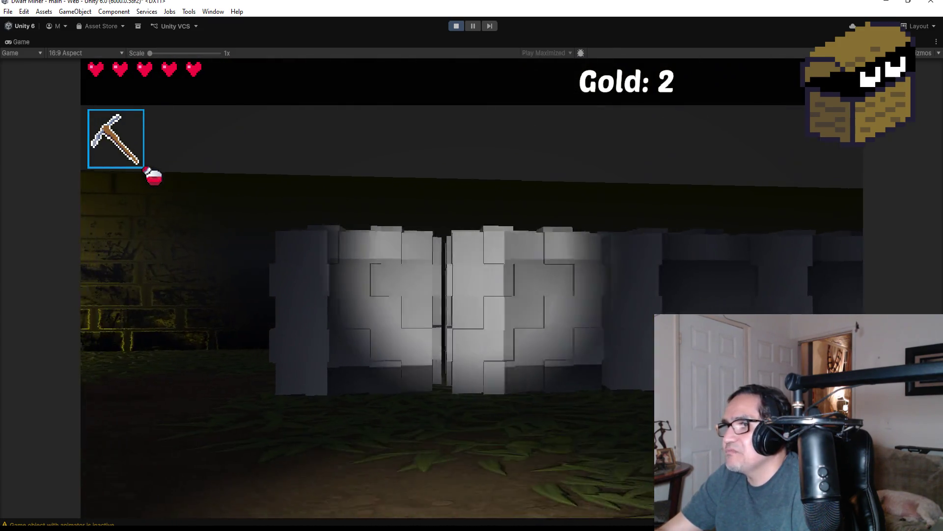
key("s")
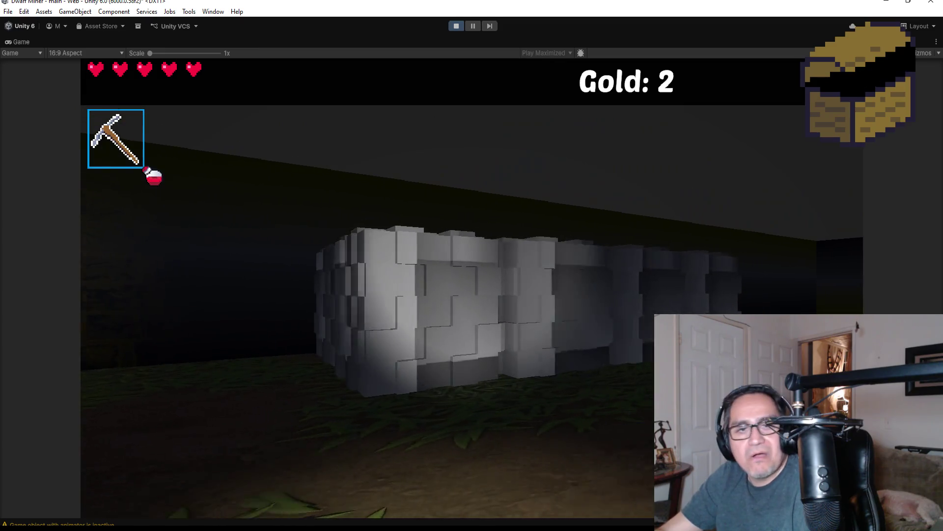
key("2")
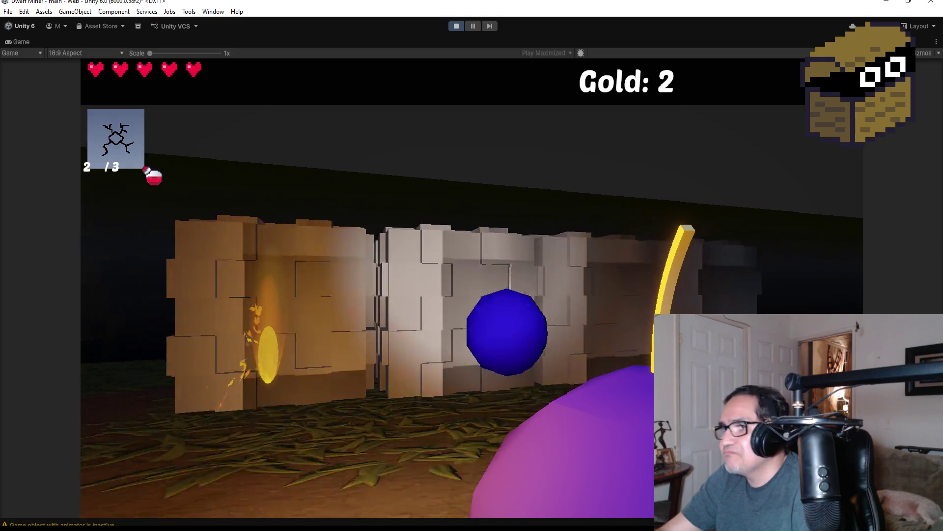
- Bomb the white blocks, collect the gems and open the chest for 43 gold, then show Settings
left_click(472, 288)
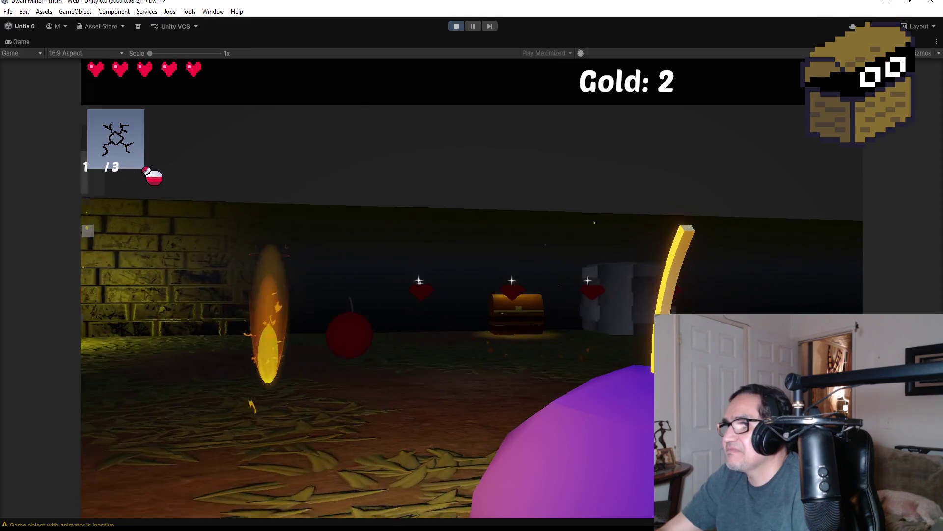
key("1")
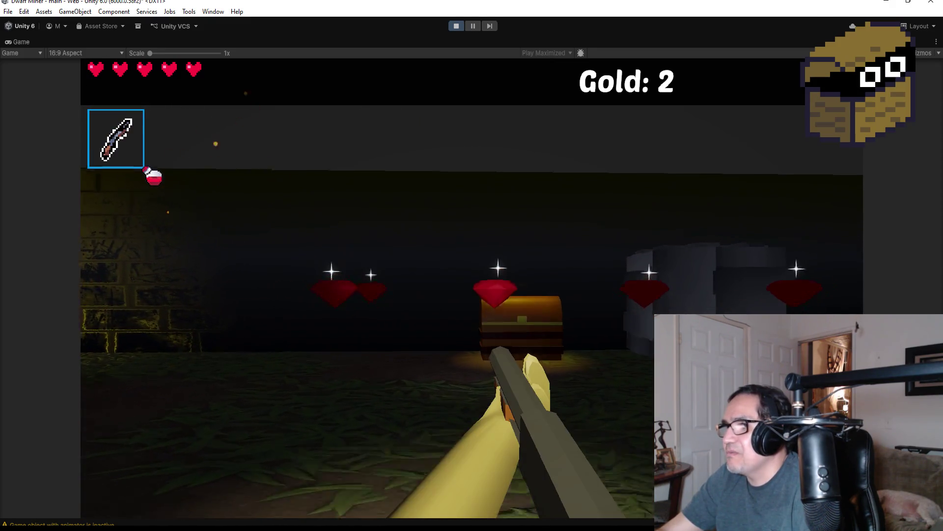
key("w")
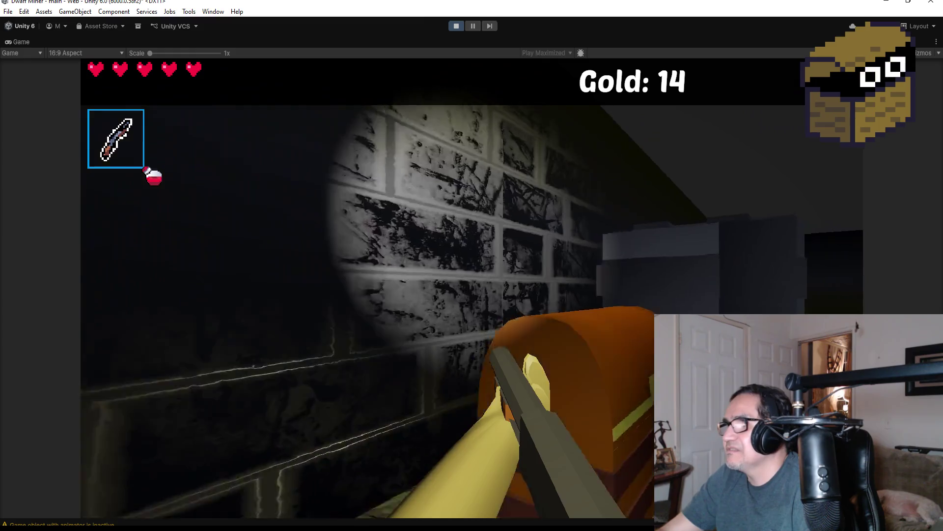
key("e")
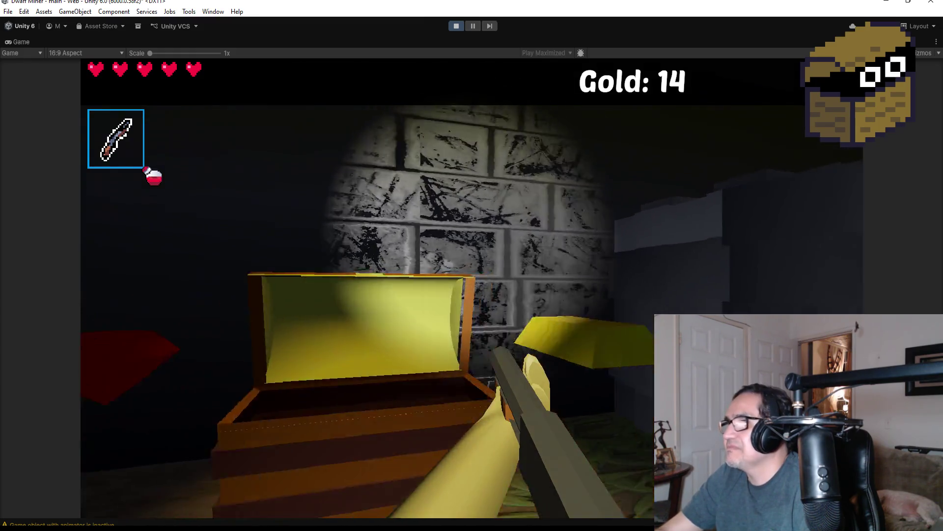
key("w")
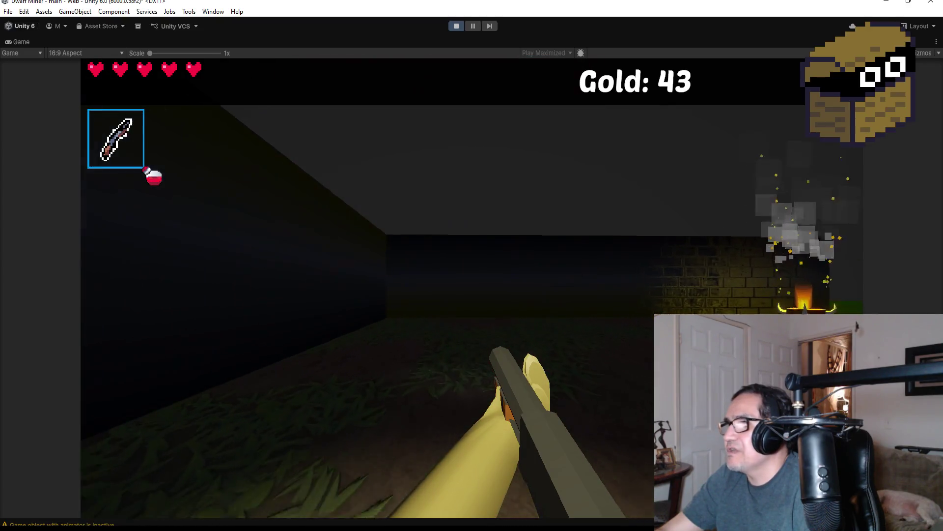
key("w")
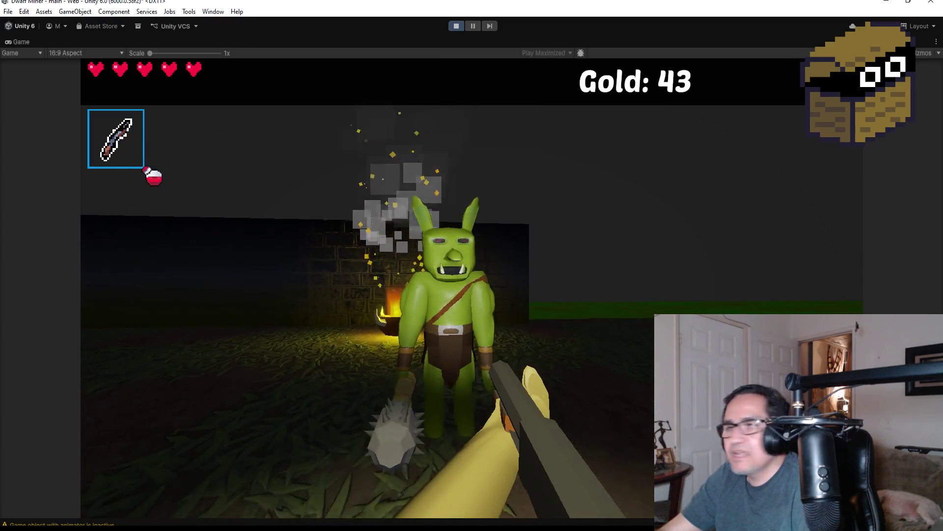
key("Escape")
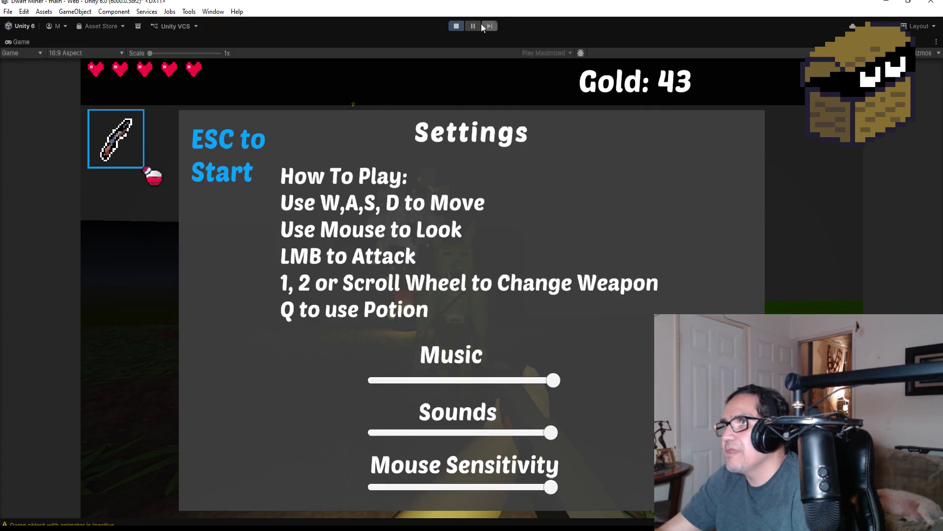
- Stop Play mode to return to the LevelFive Scene view
left_click(460, 27)
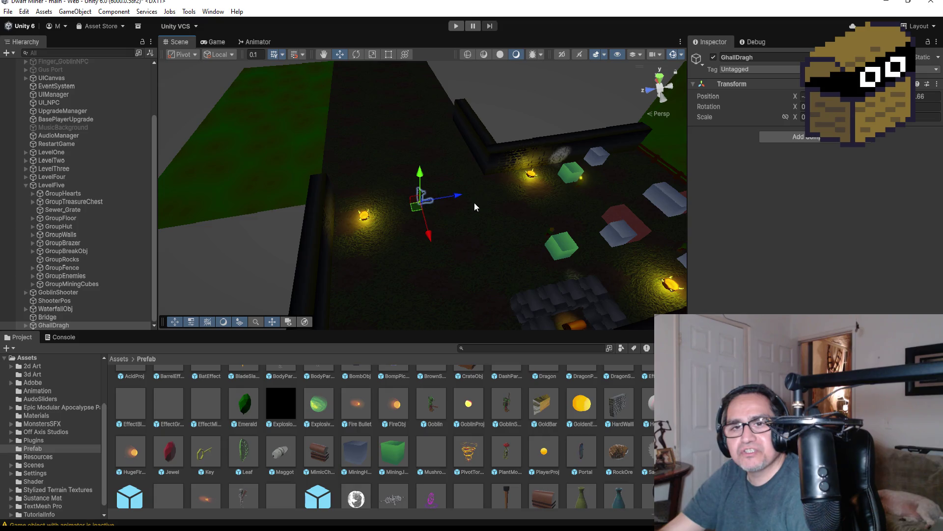
- Collapse LevelFive, frame the GhallDragh goblin, and orbit to view the surrounding dungeon walls
left_click(27, 185)
double_click(62, 293)
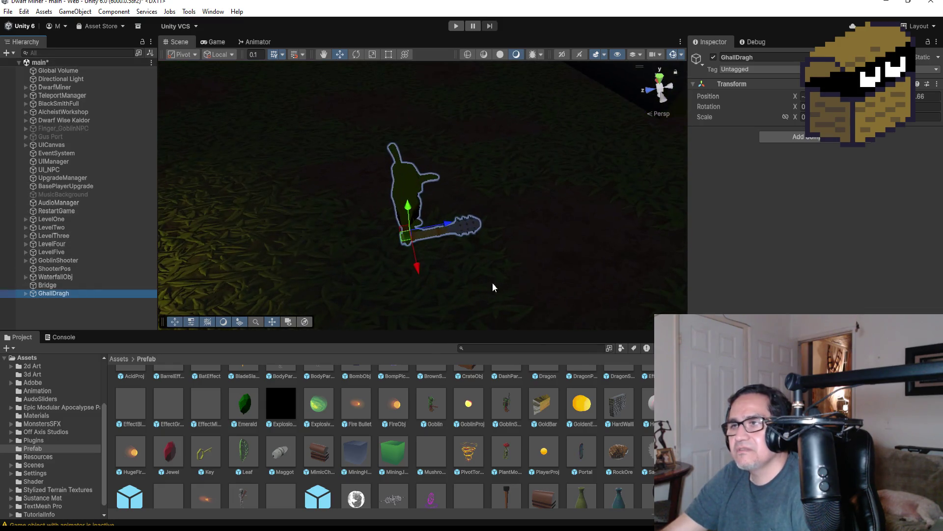
mouse_move(577, 196)
left_mouse_down()
mouse_move(533, 211)
mouse_move(512, 196)
mouse_move(490, 205)
left_mouse_up()
left_click_drag(337, 259, 425, 246)
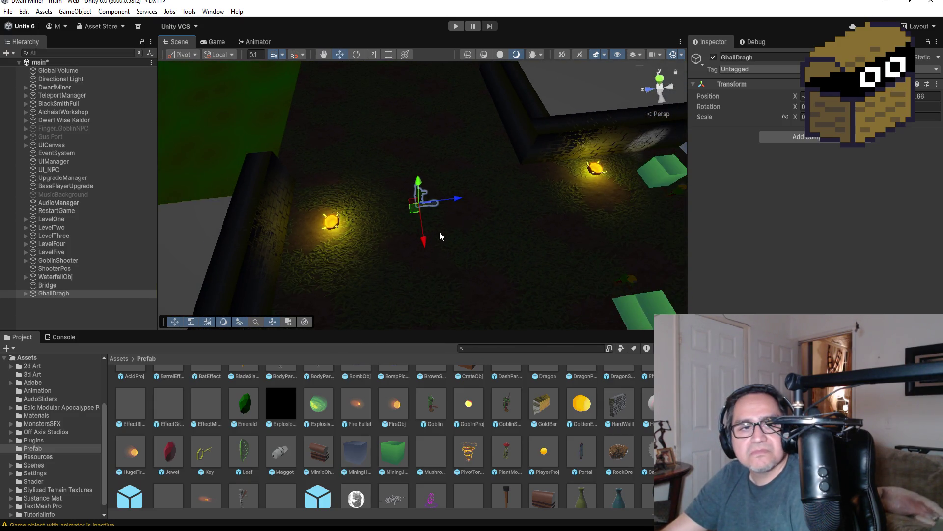
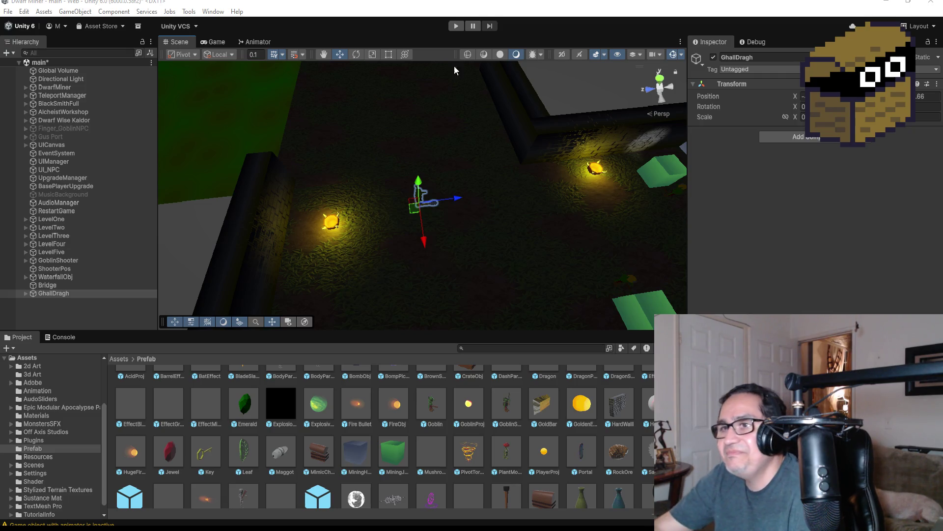
- Frame GhallDragh upright in the Scene view and list its Body, Body.001, metarig and Skirt children
scroll(505, 221, "down", 5)
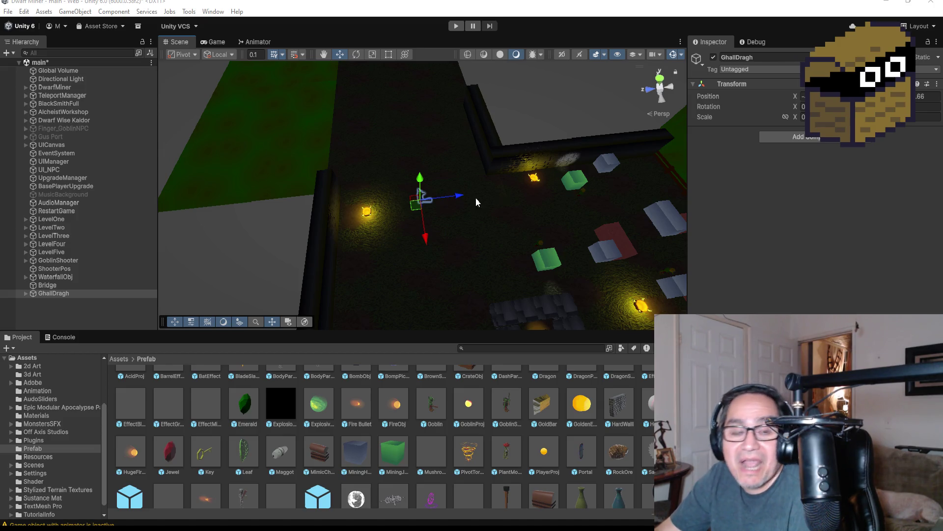
double_click(57, 295)
mouse_move(483, 212)
left_mouse_down()
mouse_move(611, 178)
mouse_move(624, 155)
mouse_move(392, 64)
mouse_move(472, 72)
left_mouse_up()
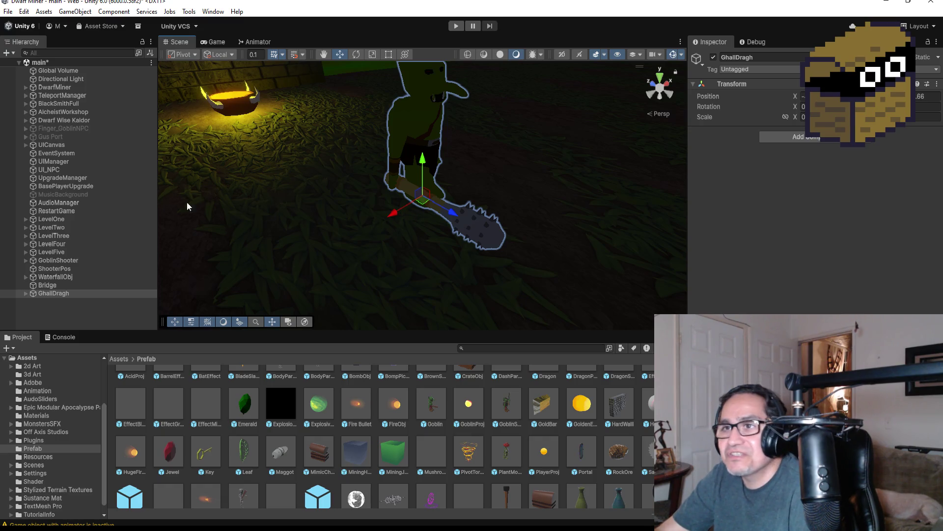
left_click(26, 294)
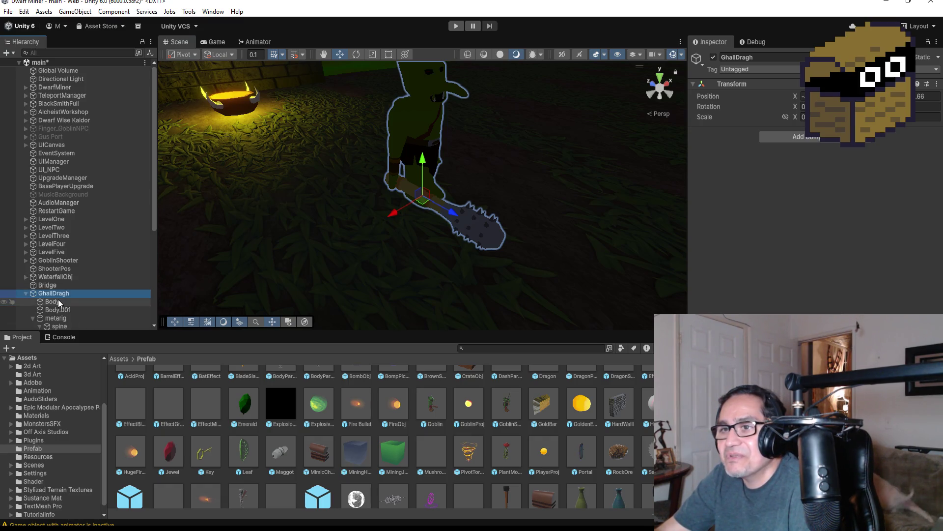
scroll(58, 299, "down", 5)
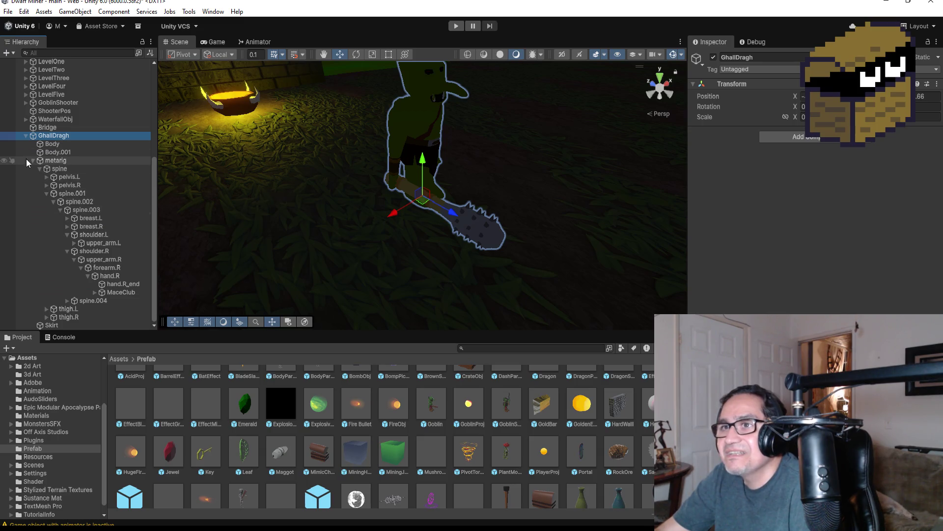
left_click(33, 161)
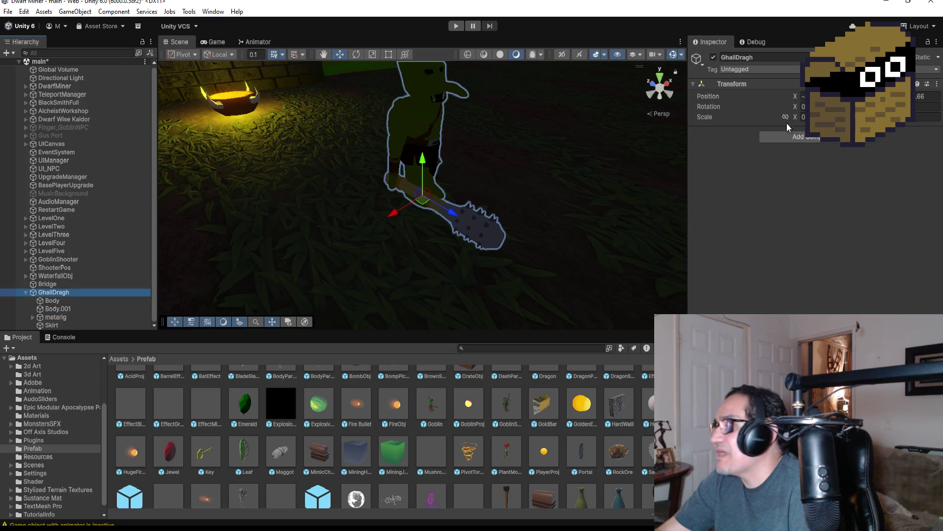
left_click(805, 137)
- Add a Rigidbody with X, Y and Z rotation frozen, then a Box Collider
type("ri")
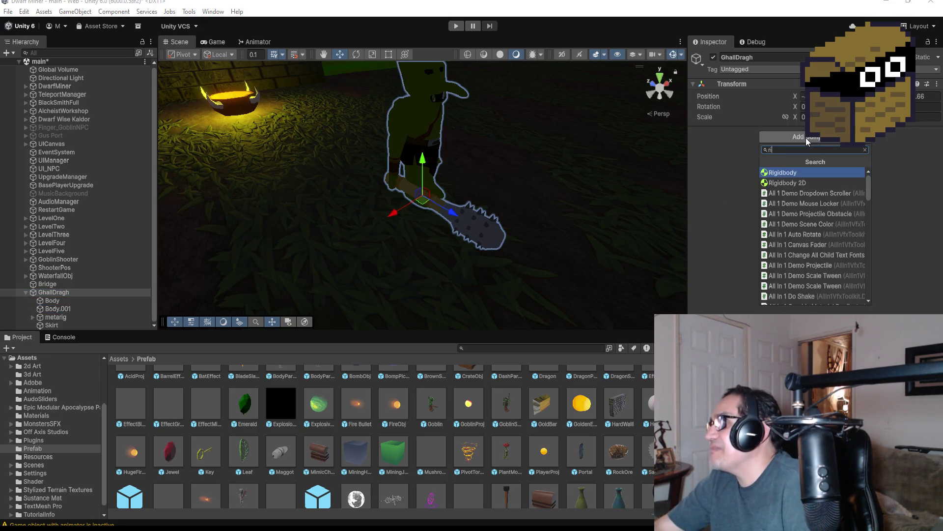
left_click(796, 172)
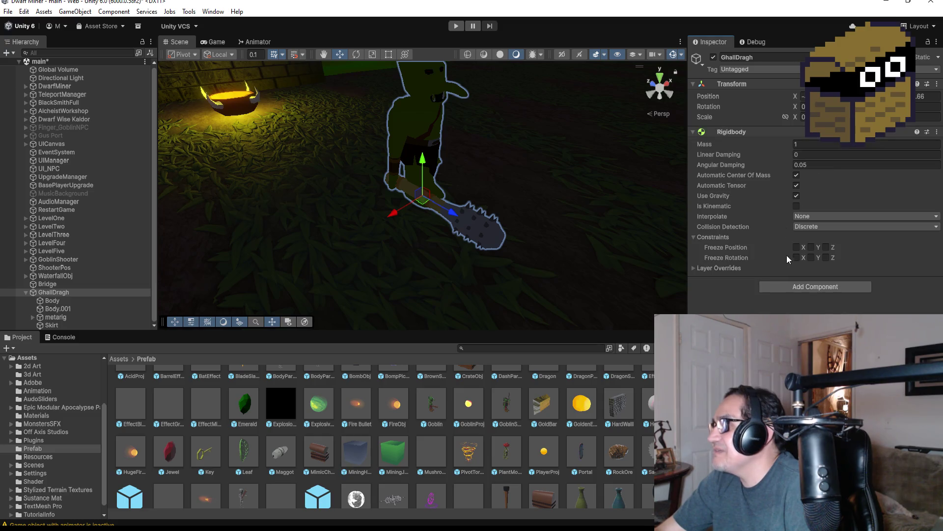
left_click(804, 260)
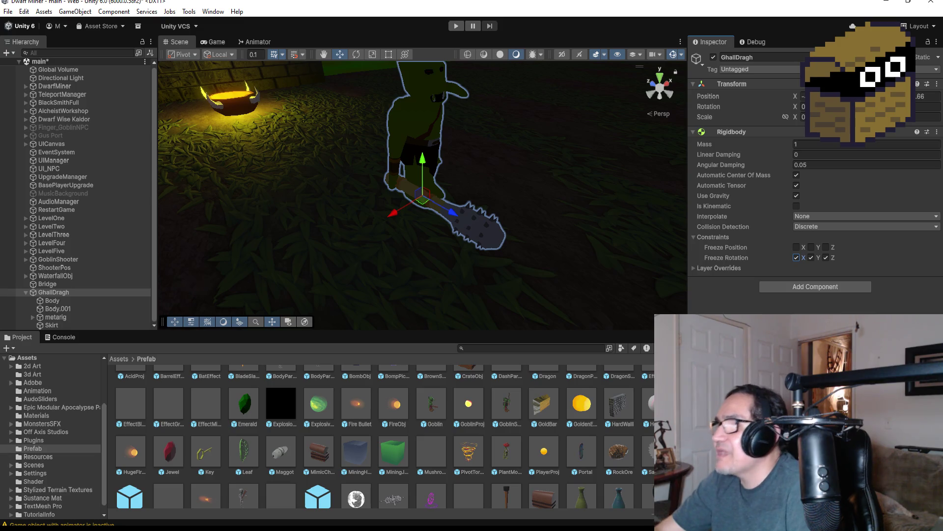
left_click(810, 290)
type("box")
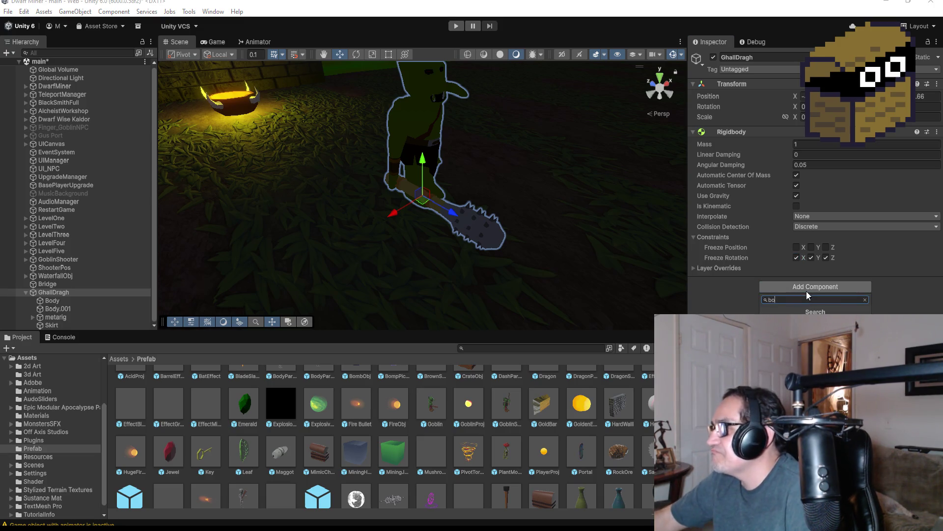
key("Return")
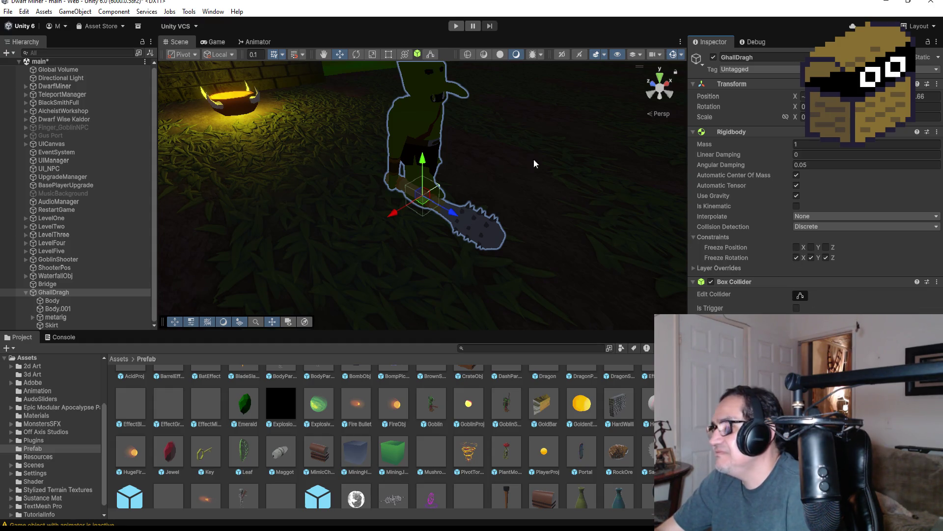
- From the Left view, stretch the box collider's top, bottom and width around the goblin
left_click(644, 92)
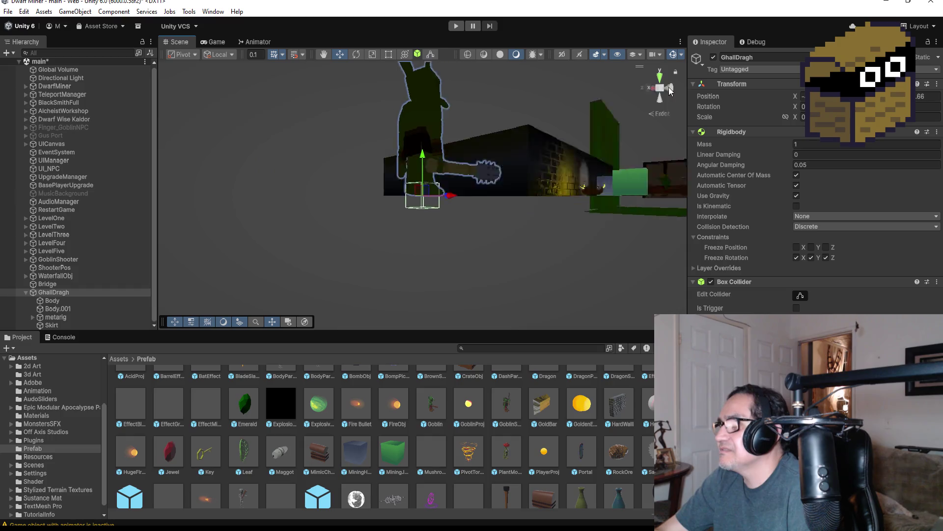
left_click(800, 295)
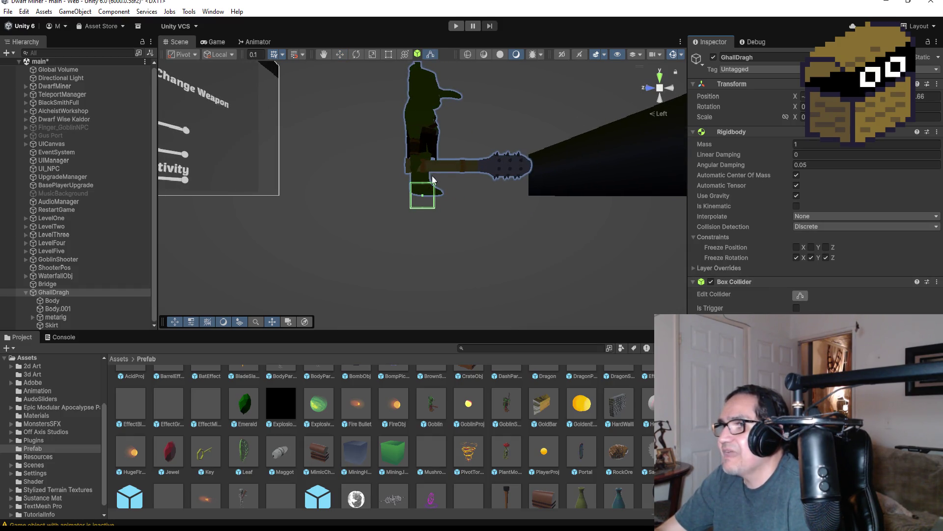
left_click_drag(422, 187, 422, 62)
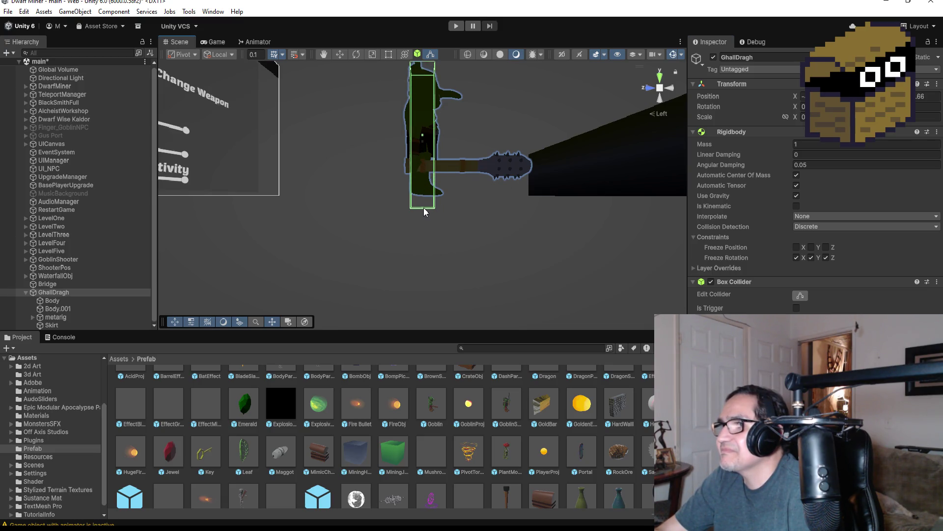
left_click_drag(424, 209, 424, 192)
key("f")
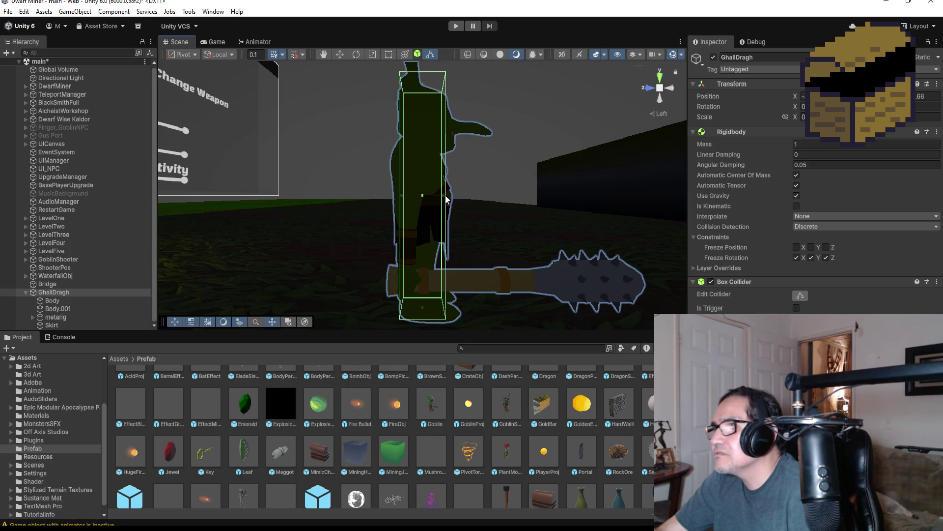
left_click_drag(446, 197, 508, 205)
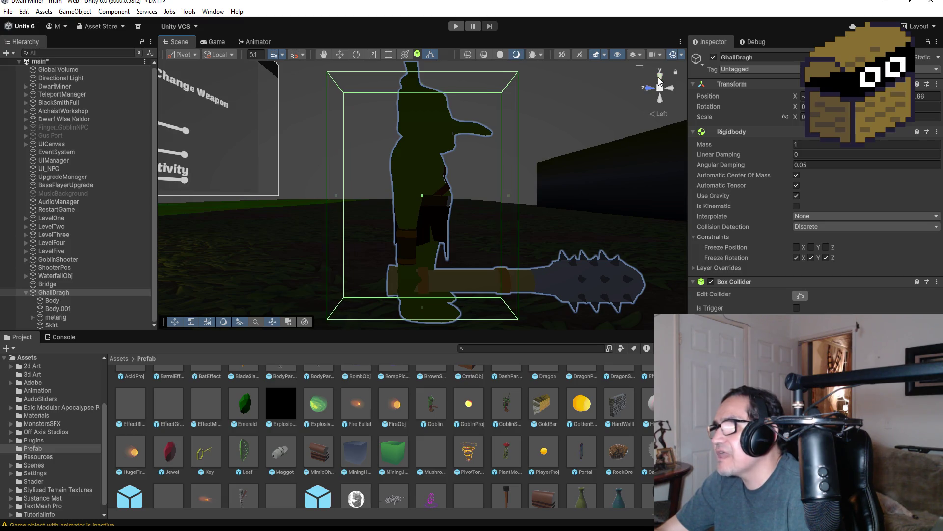
- From the top and a tilted perspective, widen the collider's depth and adjust its top face
left_click(660, 75)
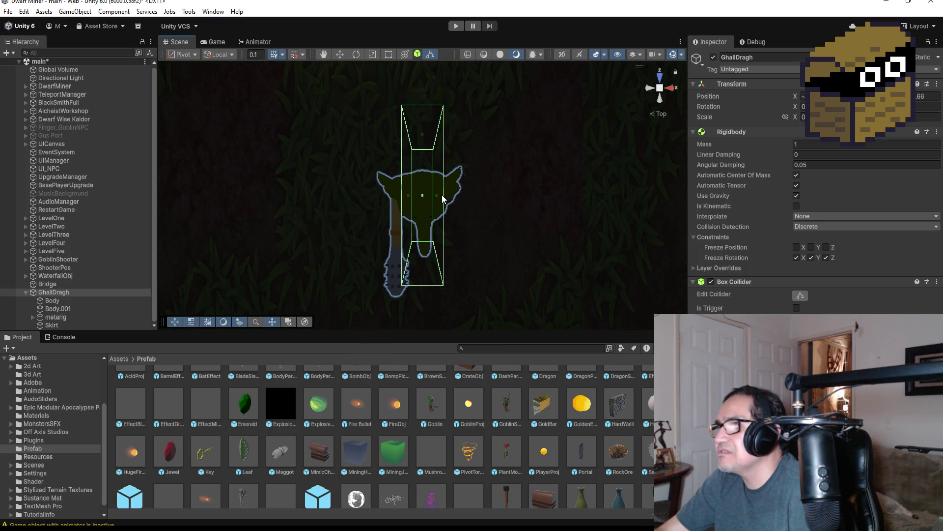
left_click_drag(437, 195, 482, 197)
mouse_move(490, 264)
left_mouse_down()
mouse_move(544, 143)
mouse_move(634, 183)
mouse_move(607, 242)
left_mouse_up()
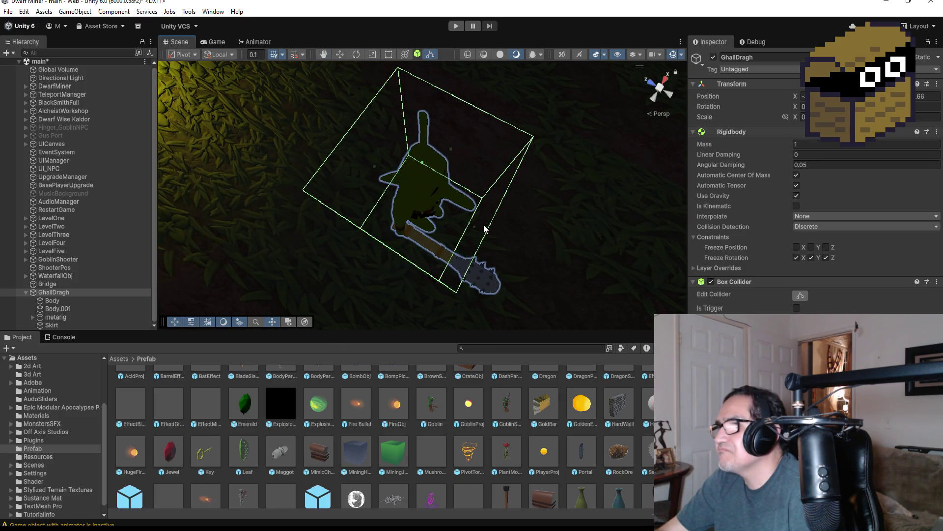
left_click_drag(473, 226, 485, 224)
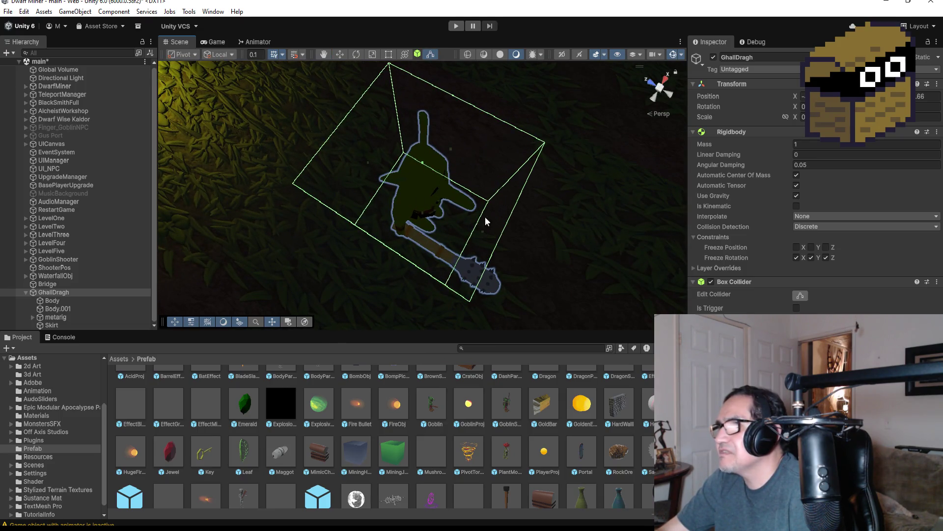
left_click_drag(451, 149, 455, 145)
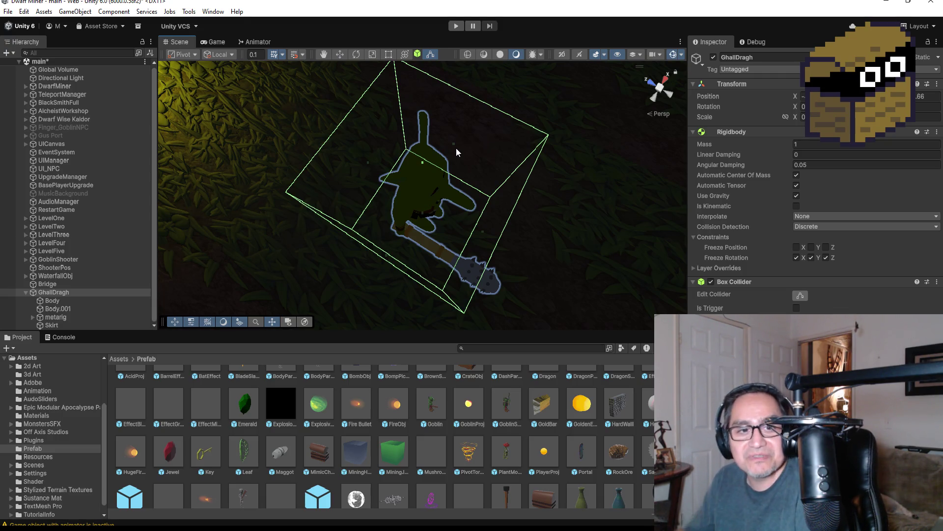
- Trim the box collider's side handles to the goblin's width, then stop collider editing and check the fit
scroll(476, 227, "down", 1)
scroll(491, 229, "down", 2)
mouse_move(501, 226)
left_mouse_down()
mouse_move(341, 94)
mouse_move(540, 183)
mouse_move(529, 242)
left_mouse_up()
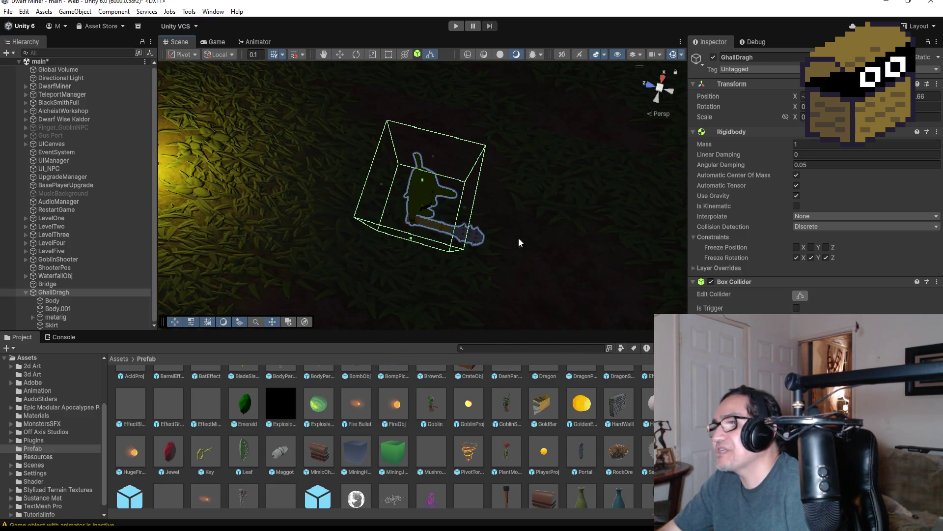
mouse_move(465, 209)
left_mouse_down()
mouse_move(423, 230)
mouse_move(413, 248)
left_mouse_up()
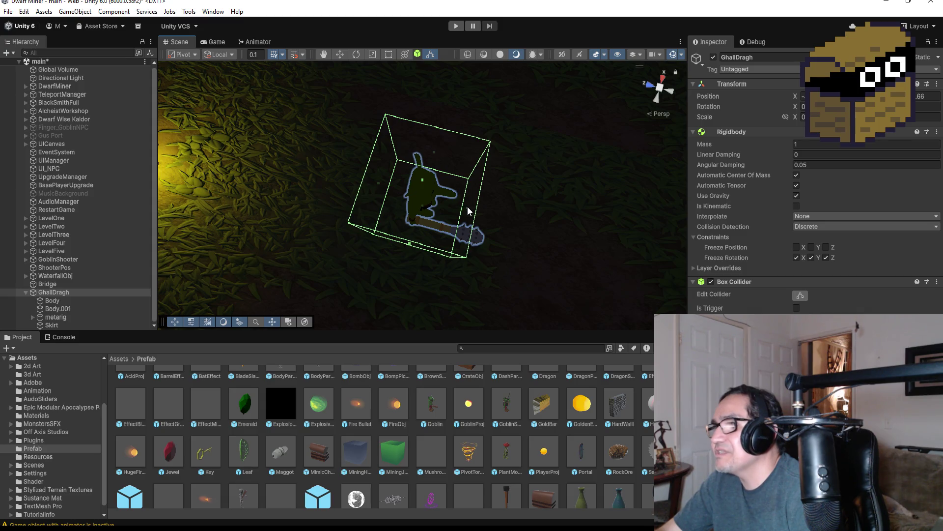
mouse_move(459, 192)
left_mouse_down()
mouse_move(476, 211)
mouse_move(525, 199)
mouse_move(494, 68)
mouse_move(562, 143)
left_mouse_up()
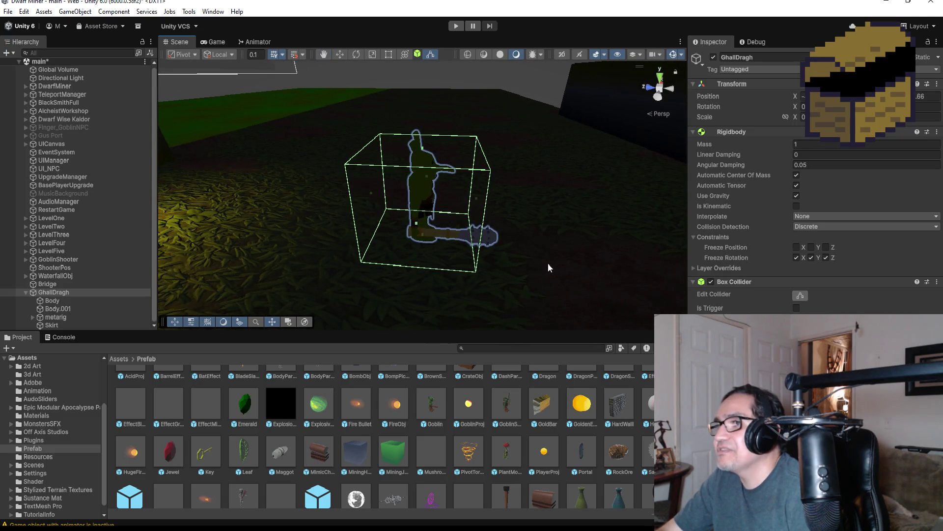
left_click_drag(476, 200, 484, 201)
left_click(801, 297)
mouse_move(564, 183)
left_mouse_down()
mouse_move(588, 170)
mouse_move(357, 128)
mouse_move(368, 138)
left_mouse_up()
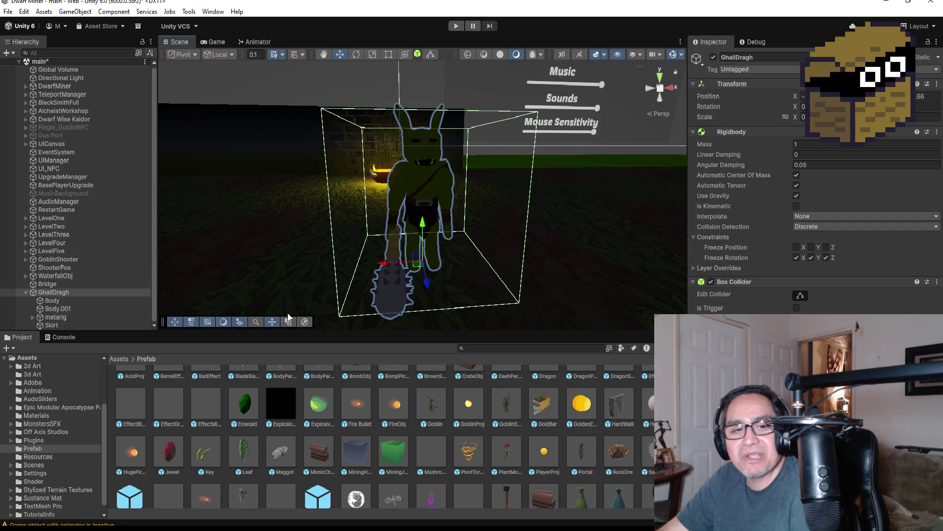
scroll(487, 241, "up", 2)
left_click_drag(458, 244, 644, 237)
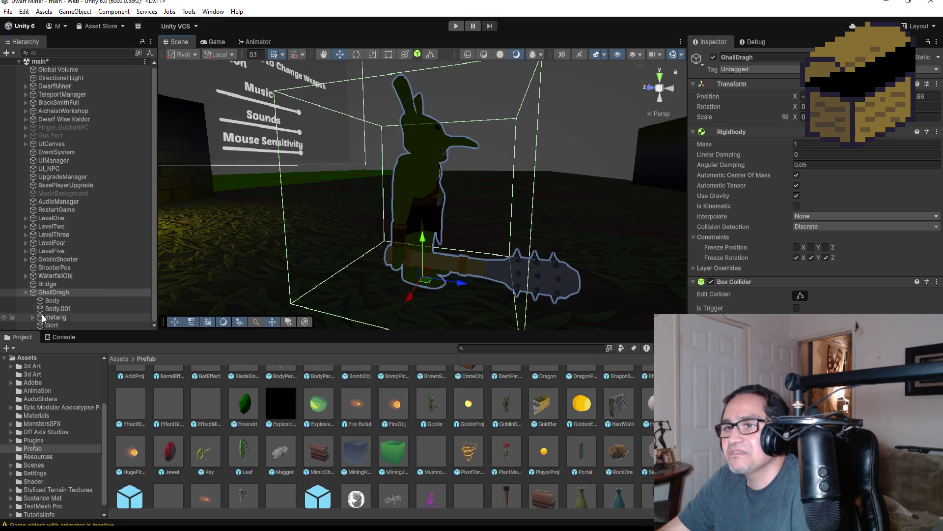
- Open the Animation window and start creating a clip for GhallDragh, browsing to Assets
left_click(213, 11)
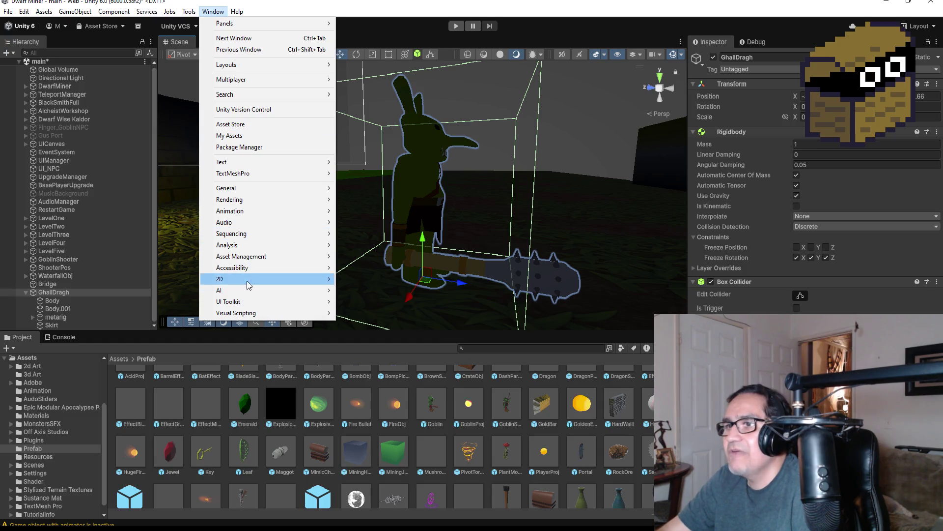
mouse_move(295, 210)
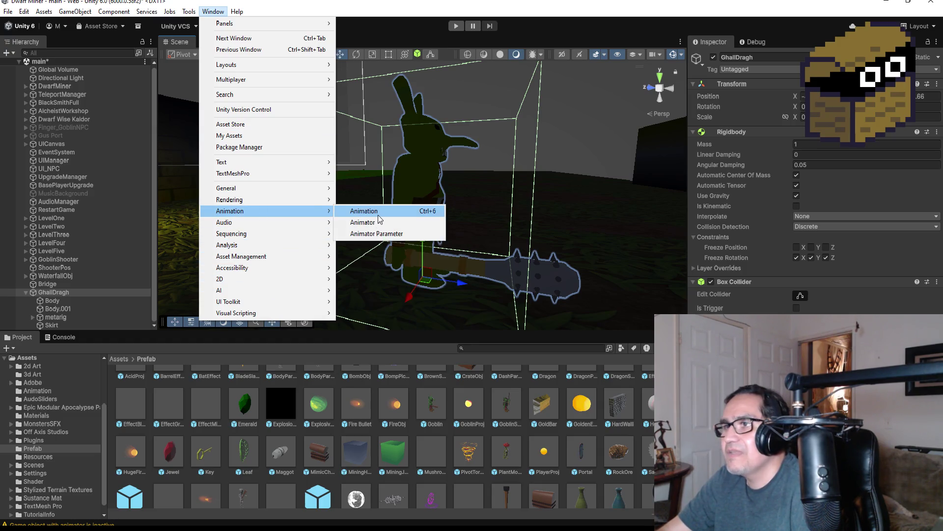
left_click(378, 214)
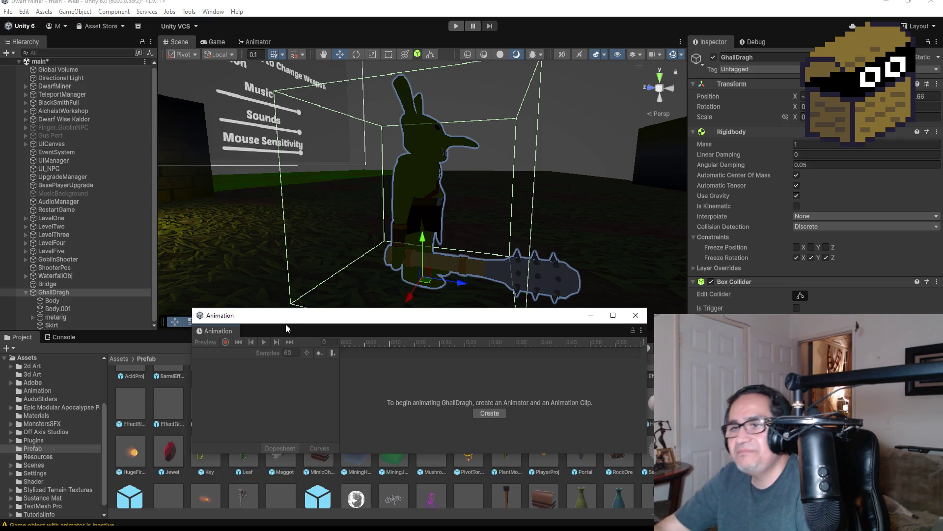
left_click(489, 414)
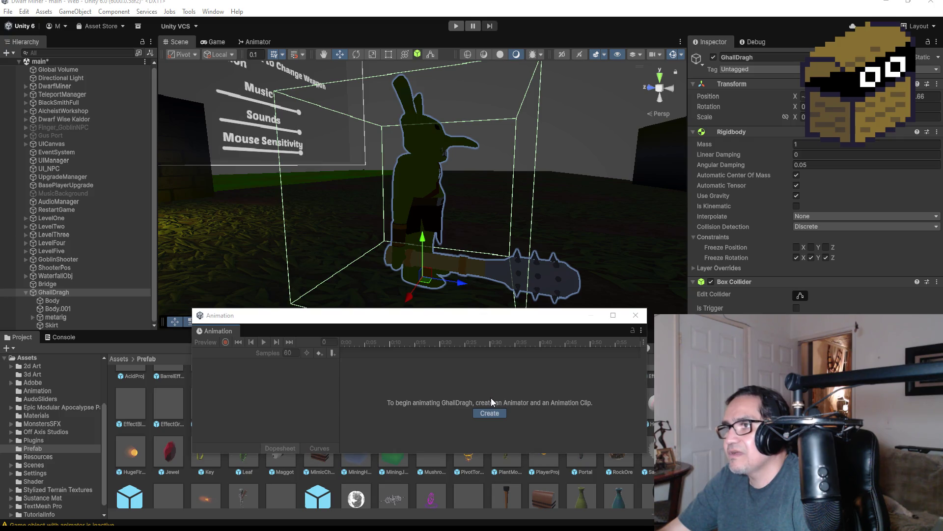
left_click(430, 240)
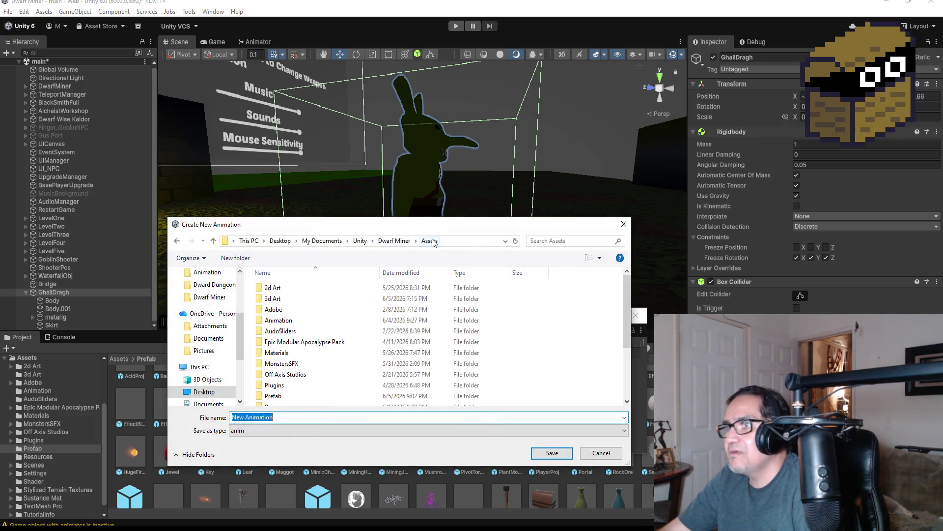
- Save the new clip as Ghal_Idle in the Assets/Animation folder
scroll(309, 356, "down", 3)
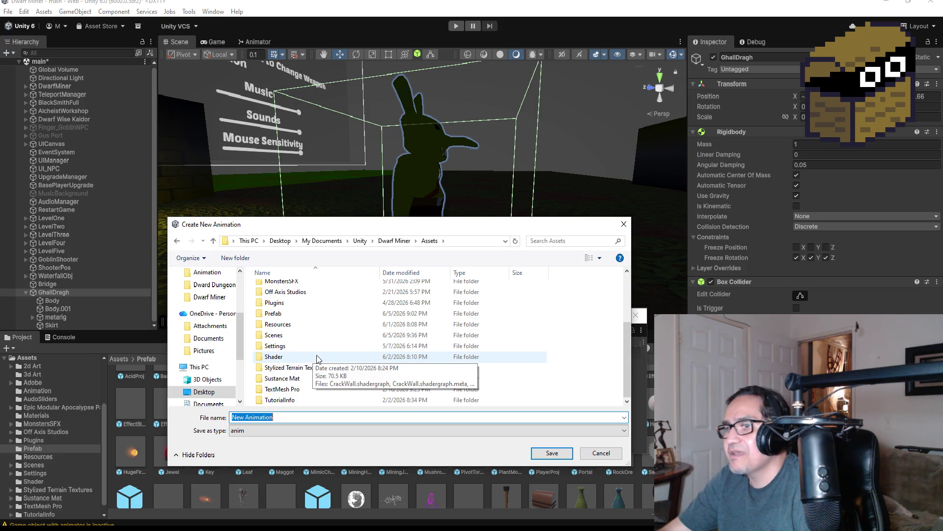
scroll(319, 356, "up", 3)
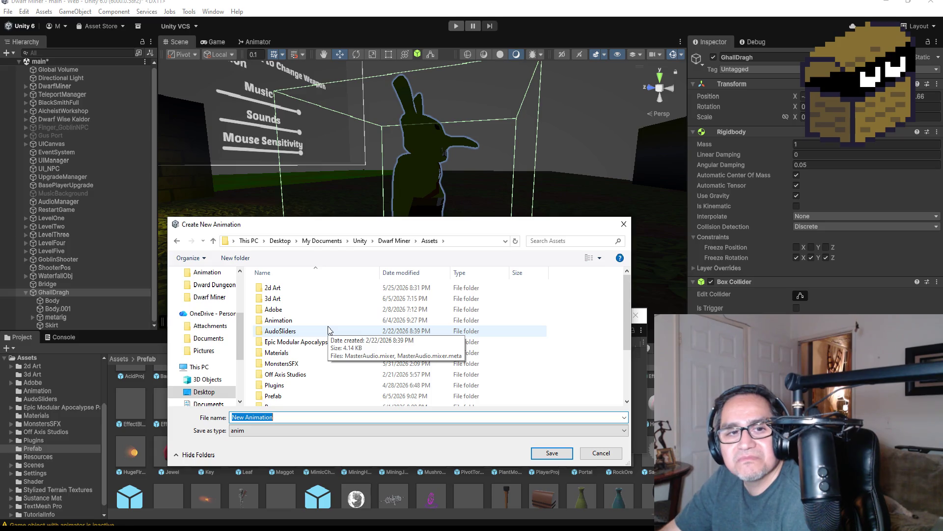
scroll(322, 364, "down", 3)
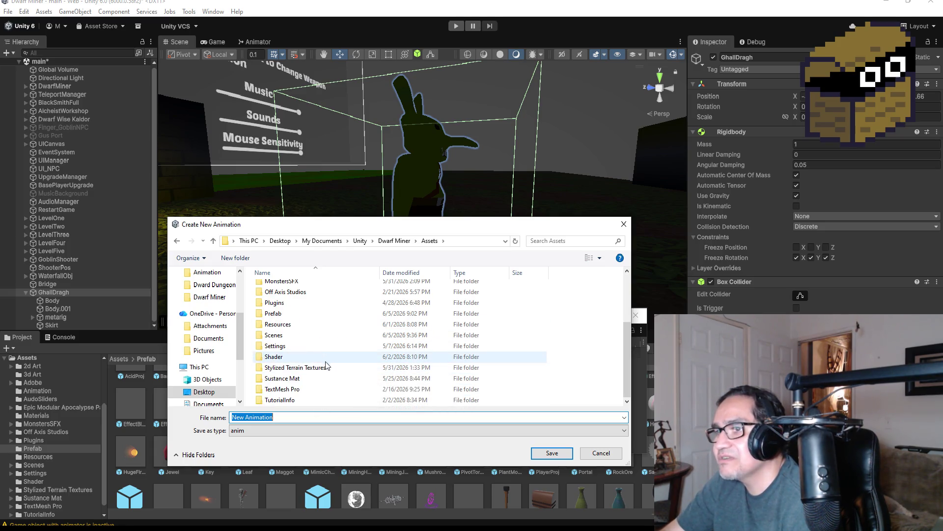
scroll(324, 363, "up", 3)
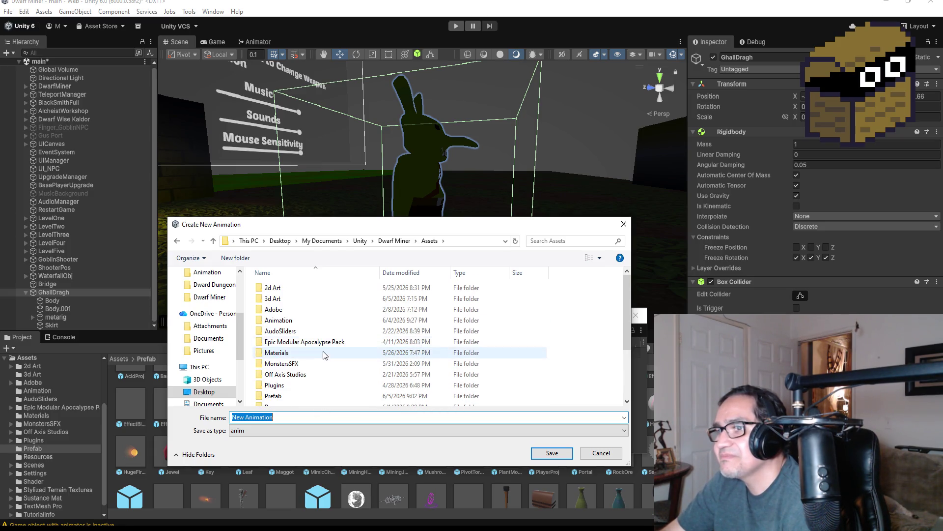
double_click(317, 320)
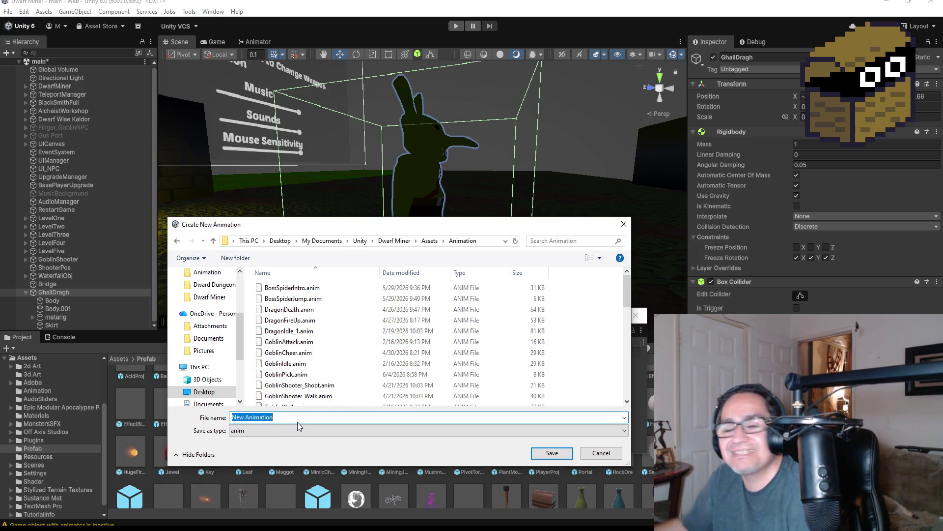
key("BackSpace")
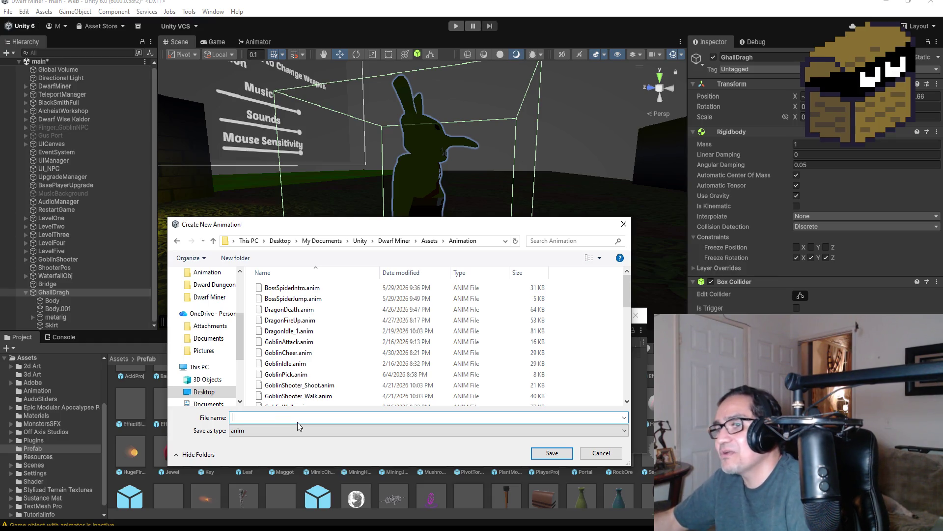
type("GhallD")
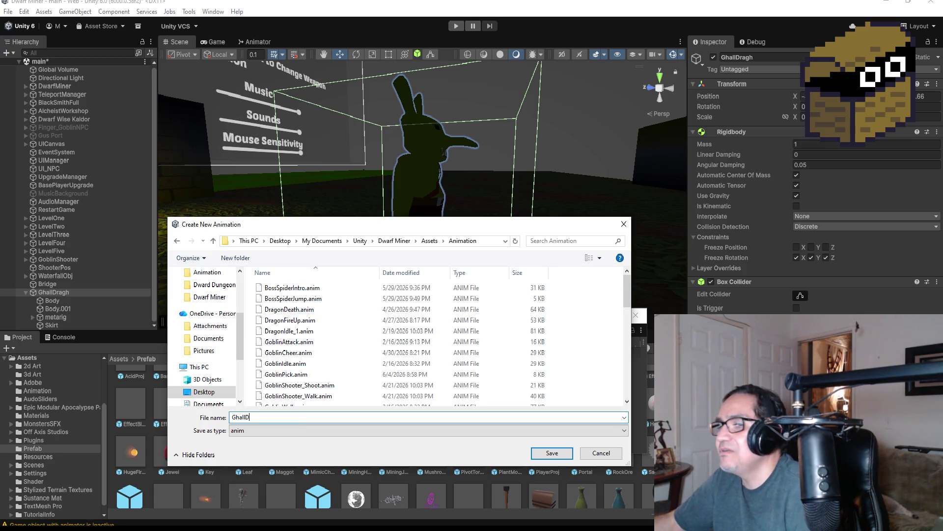
type("ragh_")
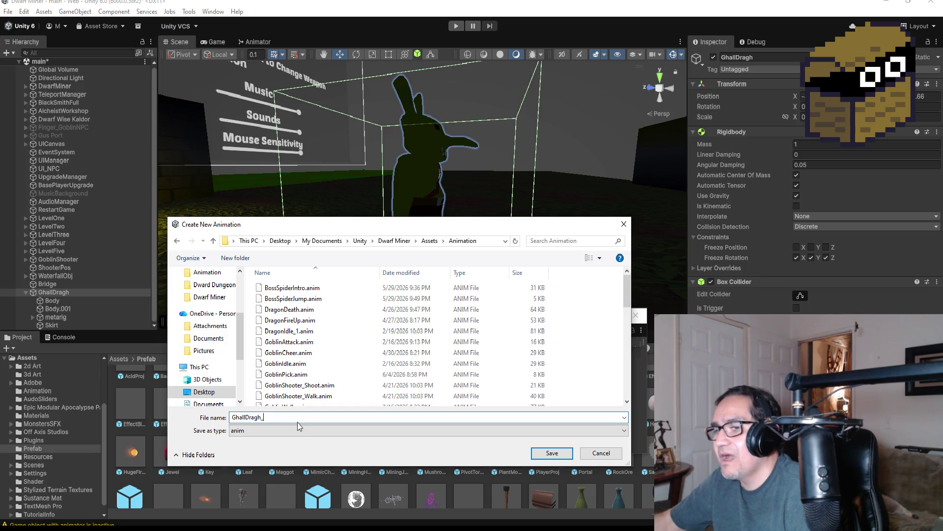
type("Id")
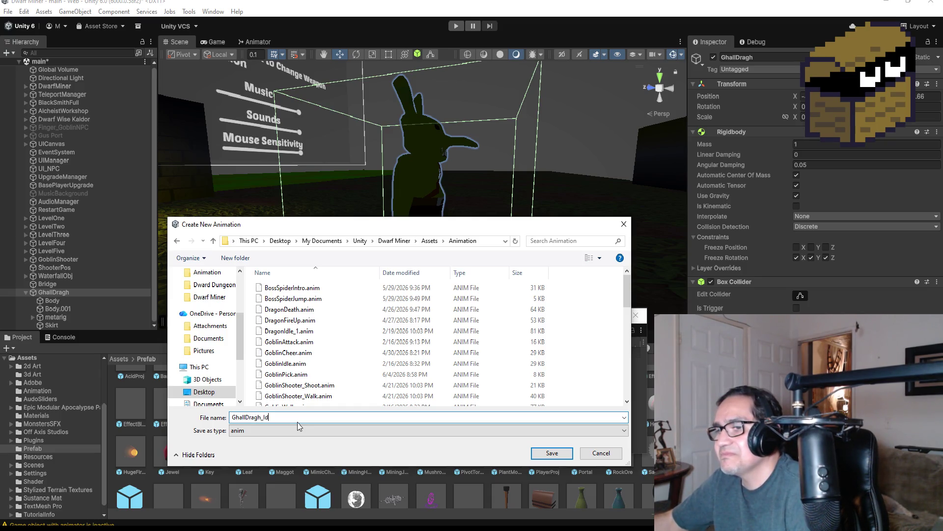
type("_")
key("BackSpace")
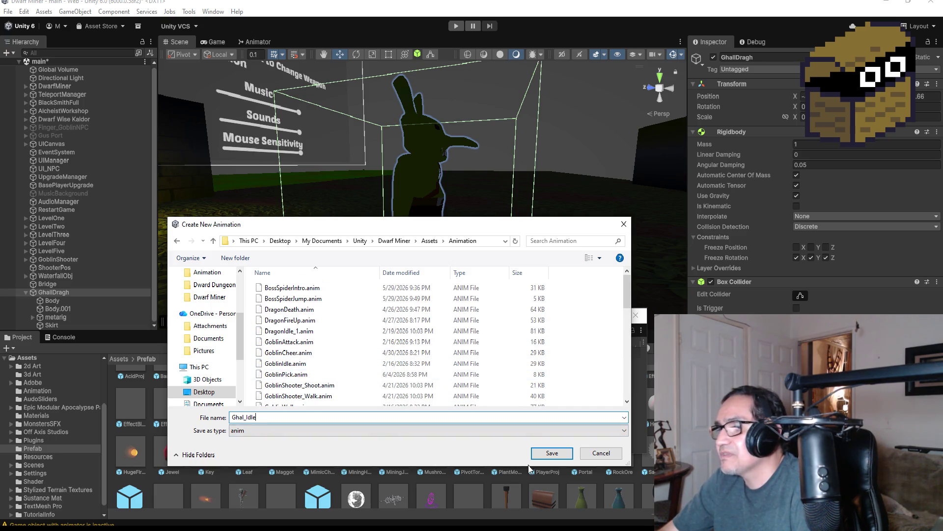
left_click(551, 453)
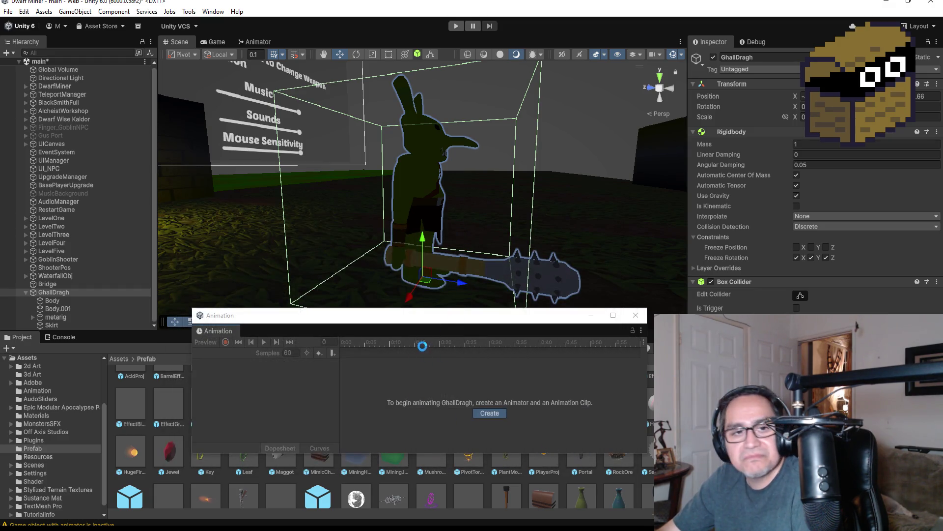
- Start recording and rotate the forearm.R bone from the left view to raise the mace
mouse_move(491, 192)
left_mouse_down()
mouse_move(528, 175)
mouse_move(588, 180)
mouse_move(517, 160)
mouse_move(312, 169)
mouse_move(471, 194)
mouse_move(629, 203)
mouse_move(558, 236)
mouse_move(562, 153)
mouse_move(261, 154)
mouse_move(289, 186)
mouse_move(534, 204)
left_mouse_up()
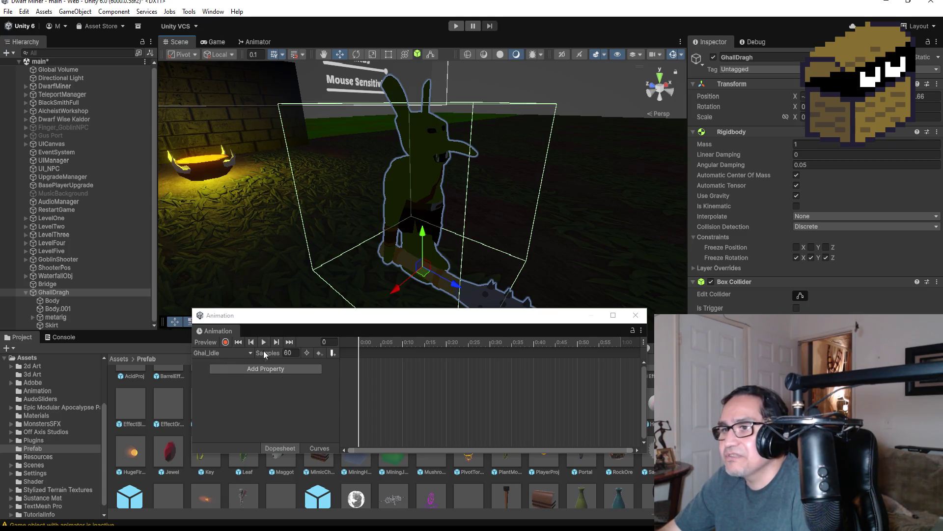
left_click(226, 343)
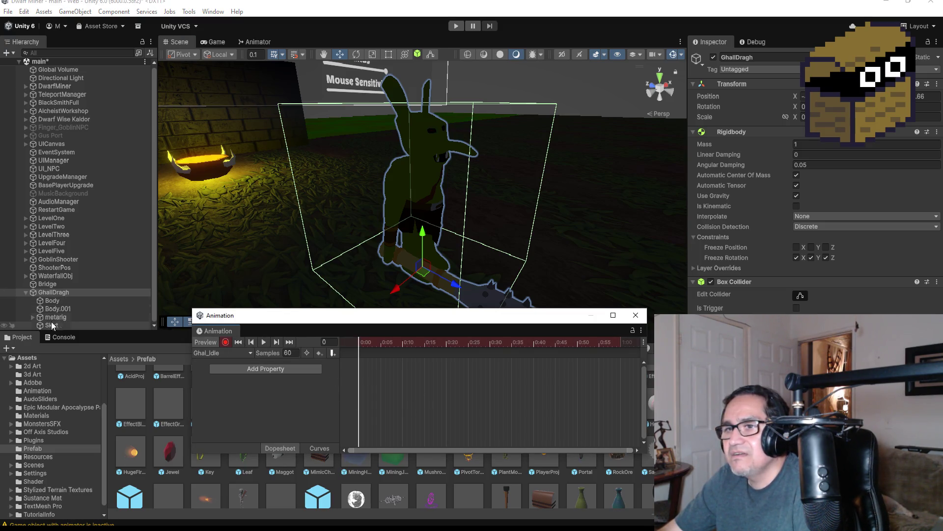
left_click(33, 317)
scroll(61, 290, "down", 2)
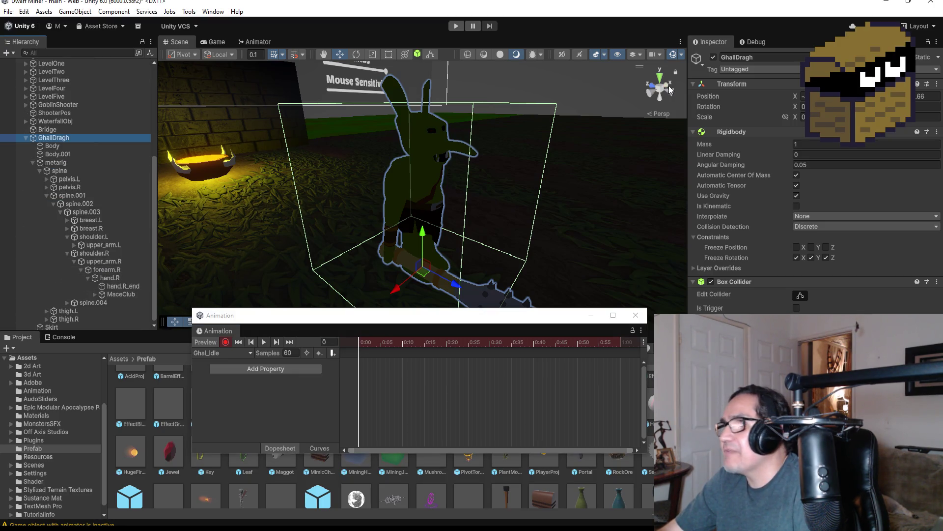
left_click(651, 89)
left_click(651, 89)
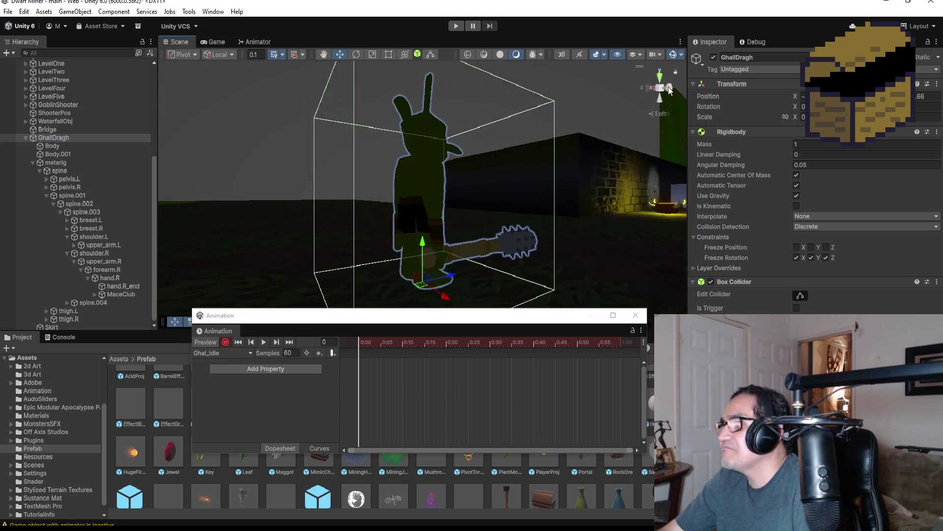
left_click(107, 270)
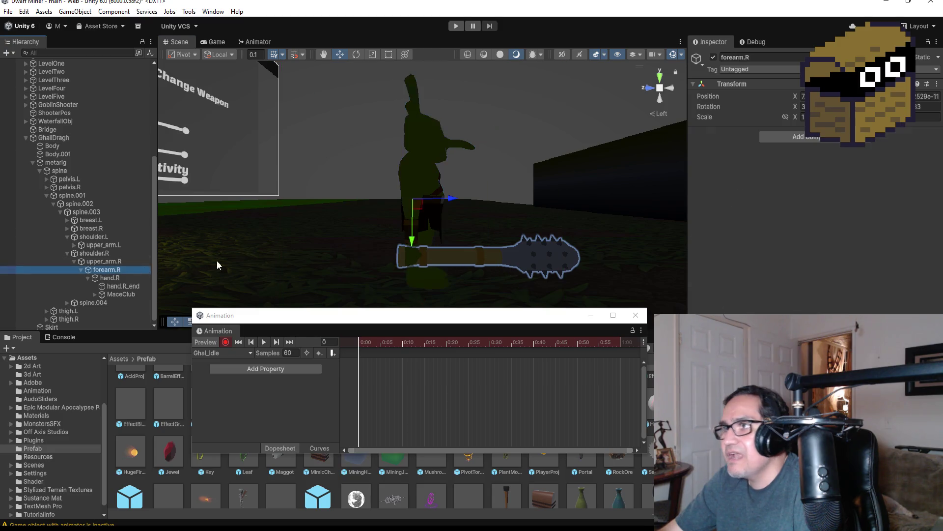
left_click(356, 54)
mouse_move(432, 182)
left_mouse_down()
mouse_move(408, 73)
mouse_move(374, 20)
mouse_move(375, 68)
left_mouse_up()
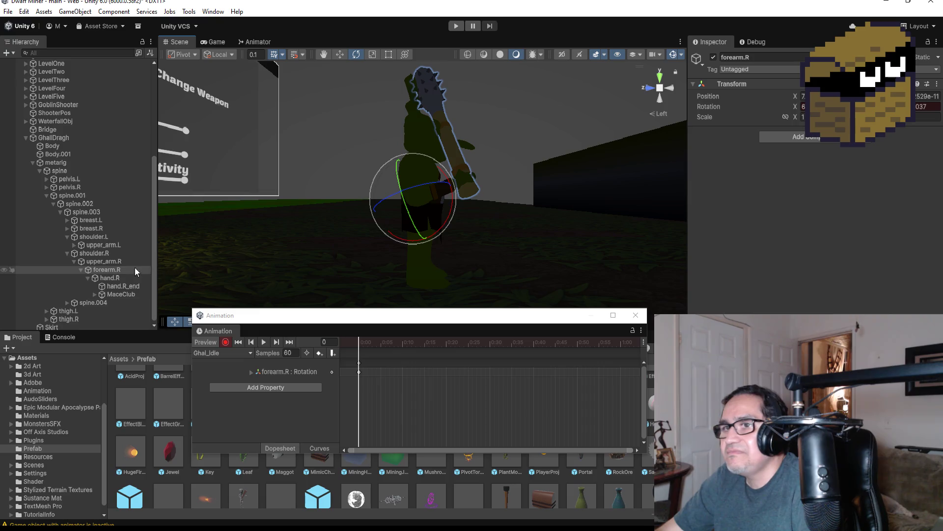
- Add a forearm rotation keyframe, shift it later in the clip, and jump to the last keyframe
left_click(229, 343)
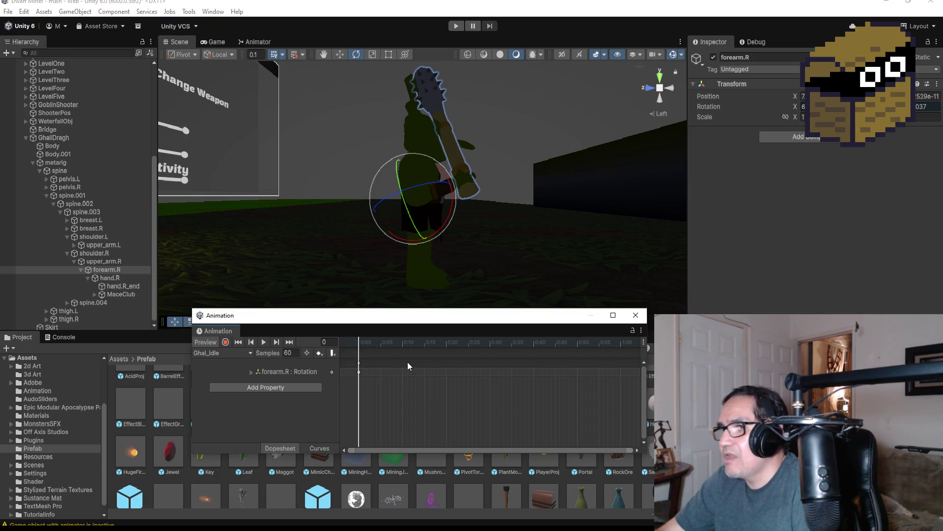
right_click(422, 364)
left_click(434, 367)
mouse_move(420, 367)
left_mouse_down()
mouse_move(464, 371)
mouse_move(449, 367)
left_mouse_up()
left_click(290, 341)
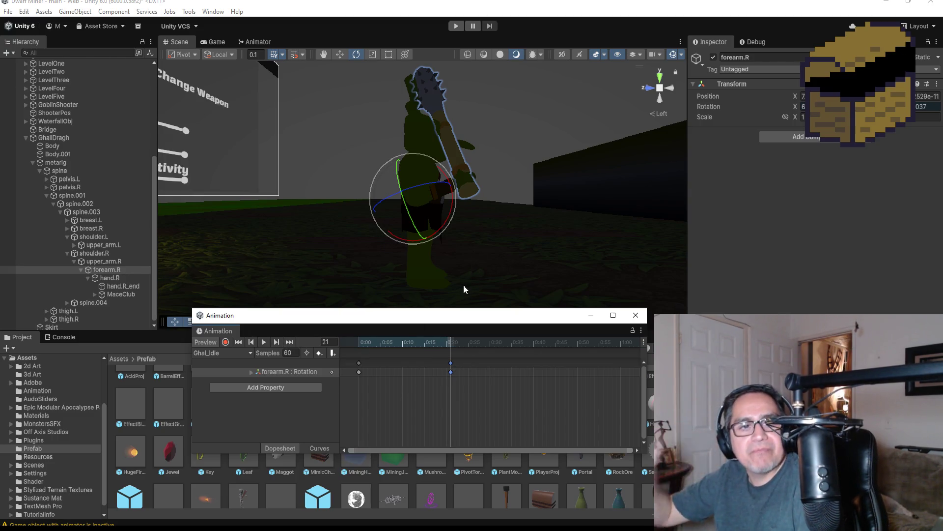
- Try a hand.R rotation while recording, undo the trial pose, and return to the clip start
left_click(226, 342)
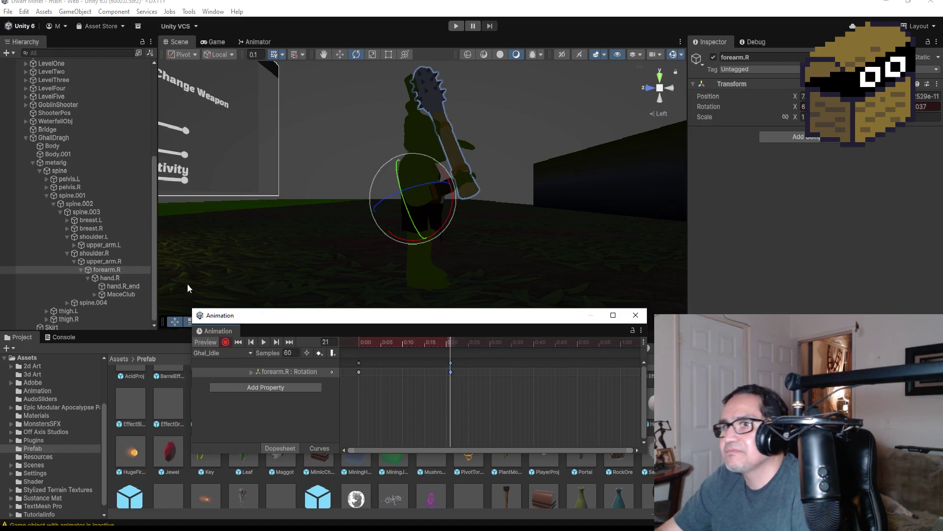
left_click(124, 278)
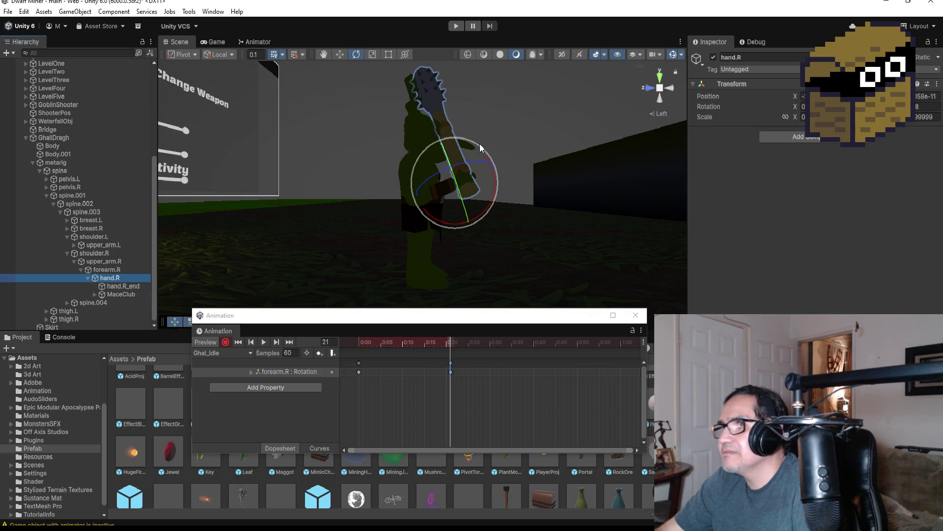
mouse_move(476, 143)
left_mouse_down()
mouse_move(429, 122)
mouse_move(442, 142)
mouse_move(360, 162)
left_mouse_up()
key("ctrl+z")
key("ctrl+z")
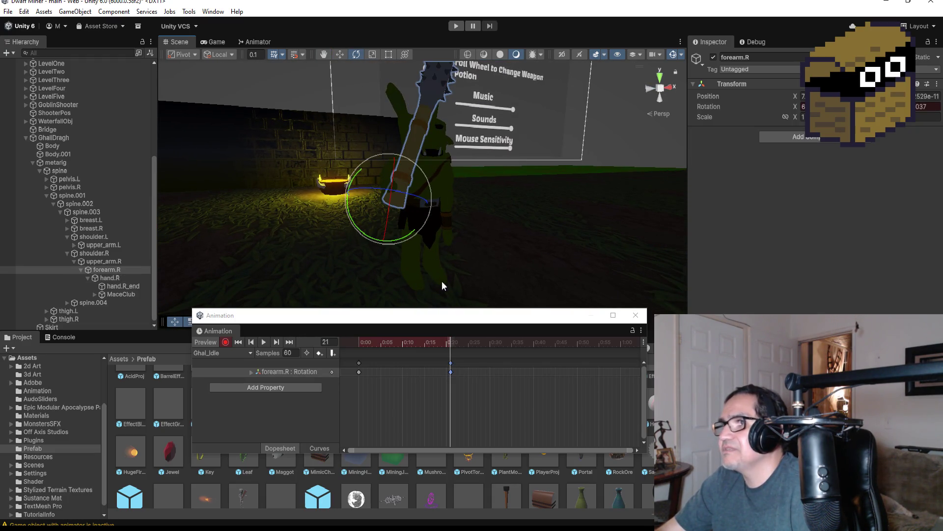
key("ctrl+z")
key("ctrl+z")
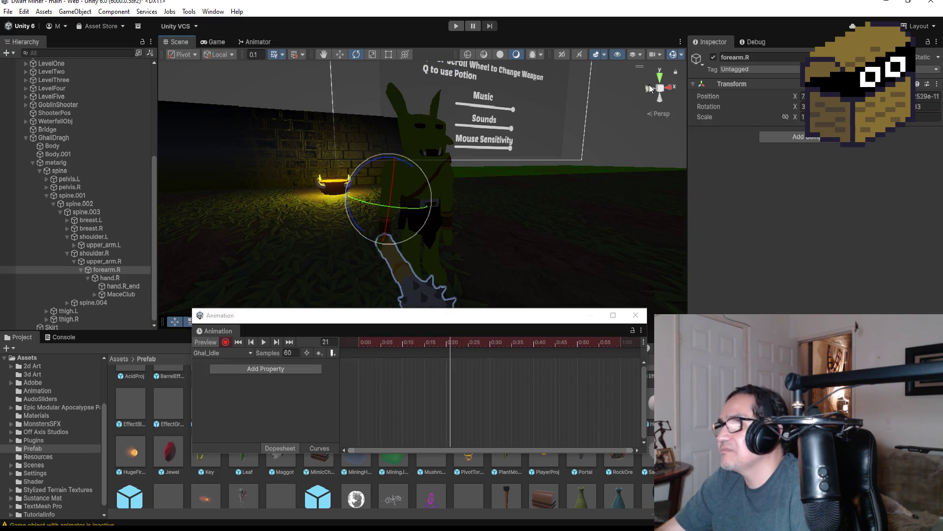
left_click(649, 87)
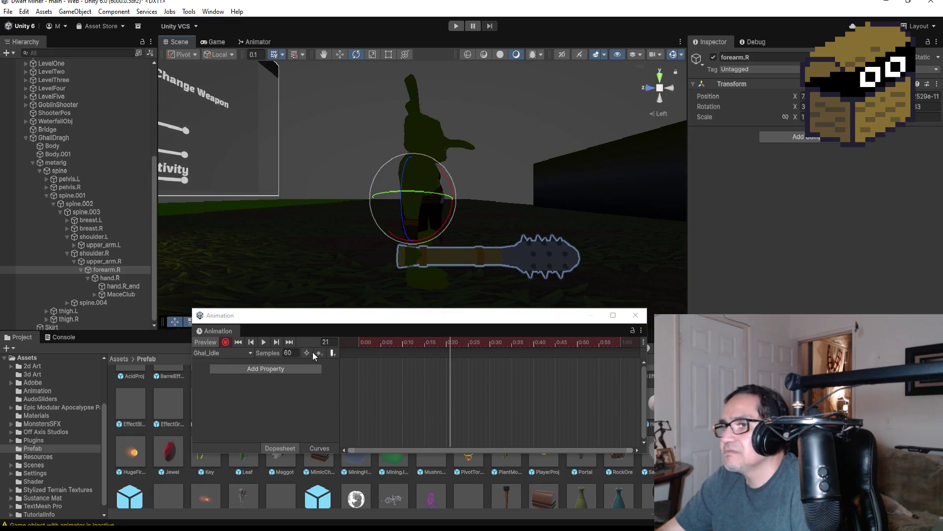
left_click(244, 341)
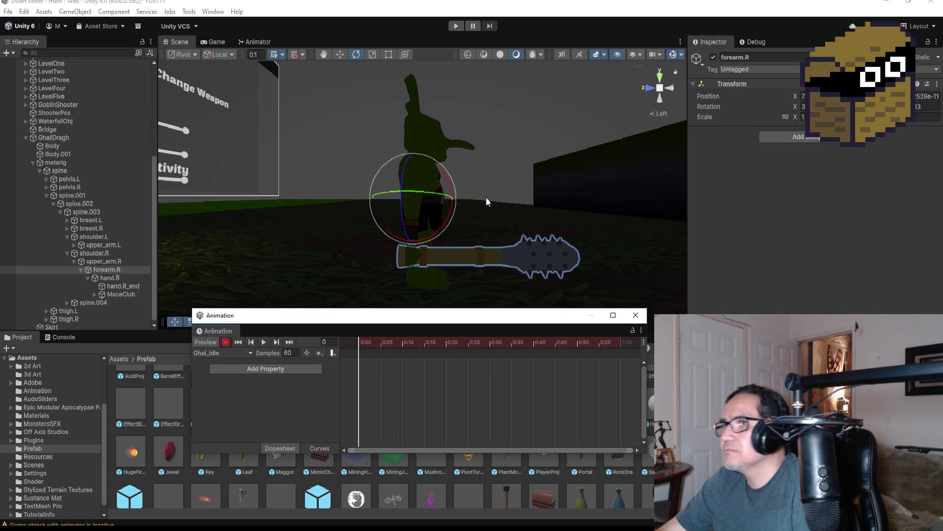
- Rotate the forearm so the mace stands upright and keyframe it at about 0:15
mouse_move(437, 164)
left_mouse_down()
mouse_move(411, 114)
mouse_move(375, 87)
left_mouse_up()
left_click_drag(444, 164, 410, 125)
left_click_drag(527, 151, 337, 170, "alt")
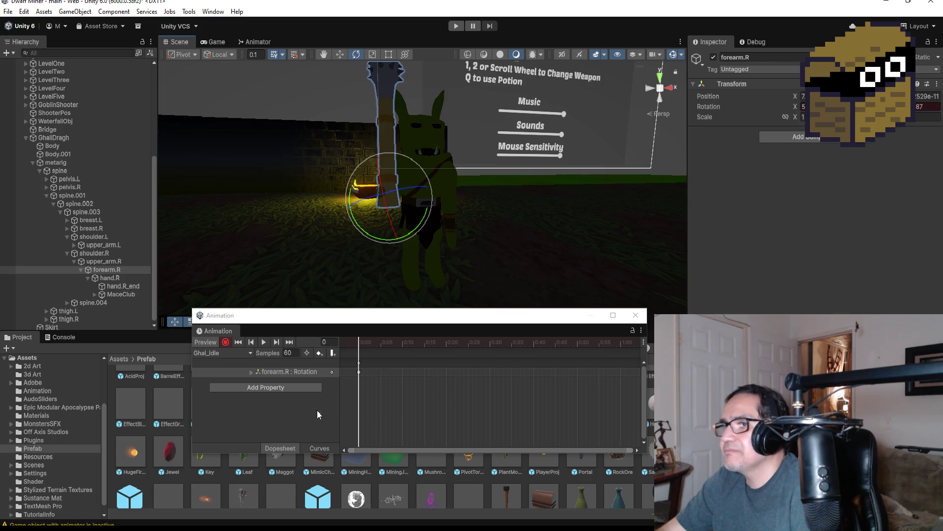
right_click(443, 361)
left_click(449, 364)
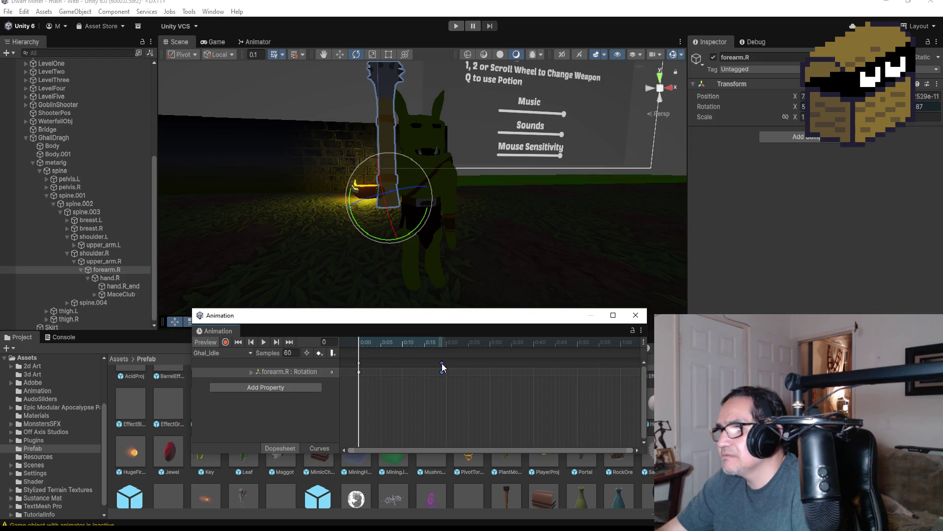
- At frame 20, rotate hand.R from the left view so the mace tilts back
left_click(649, 88)
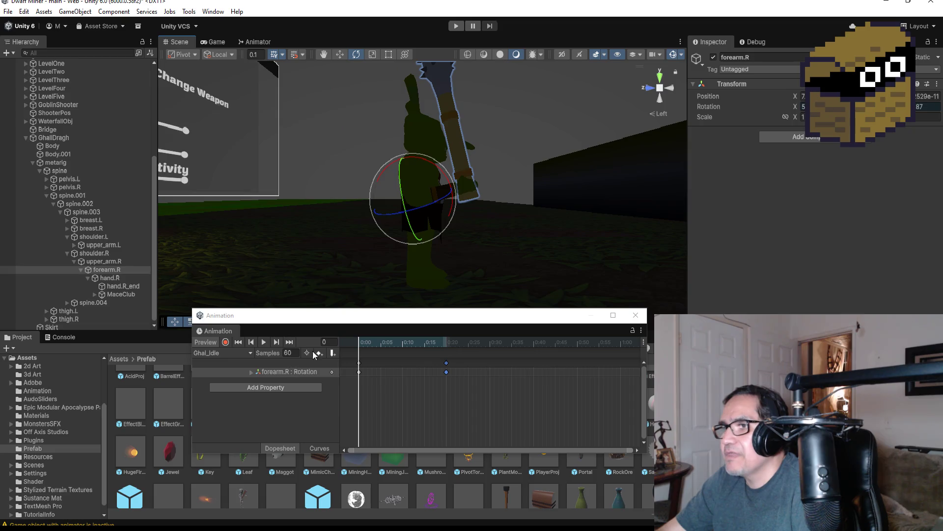
left_click(290, 341)
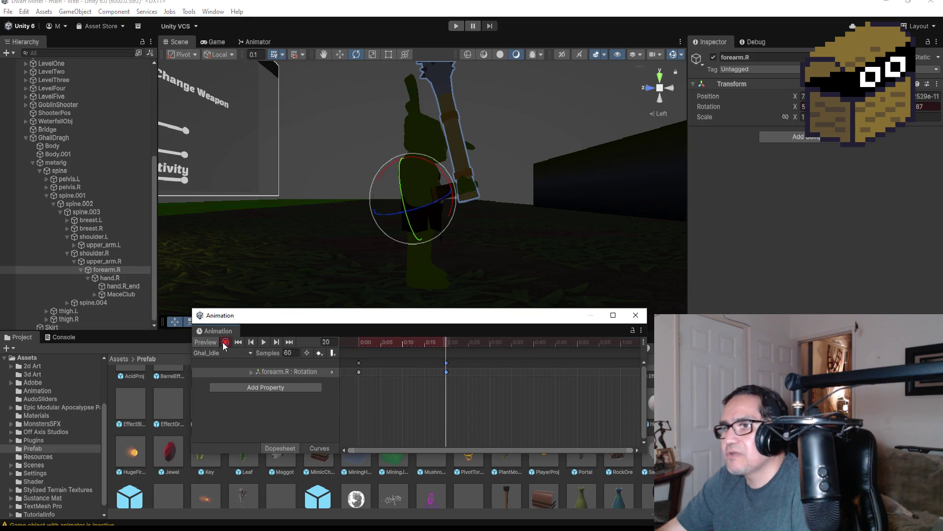
left_click(109, 279)
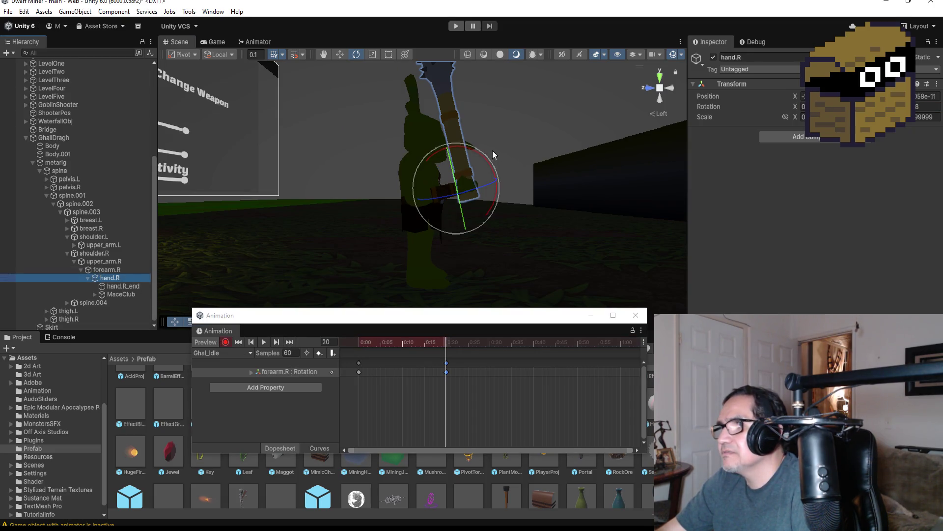
left_click_drag(481, 148, 429, 116)
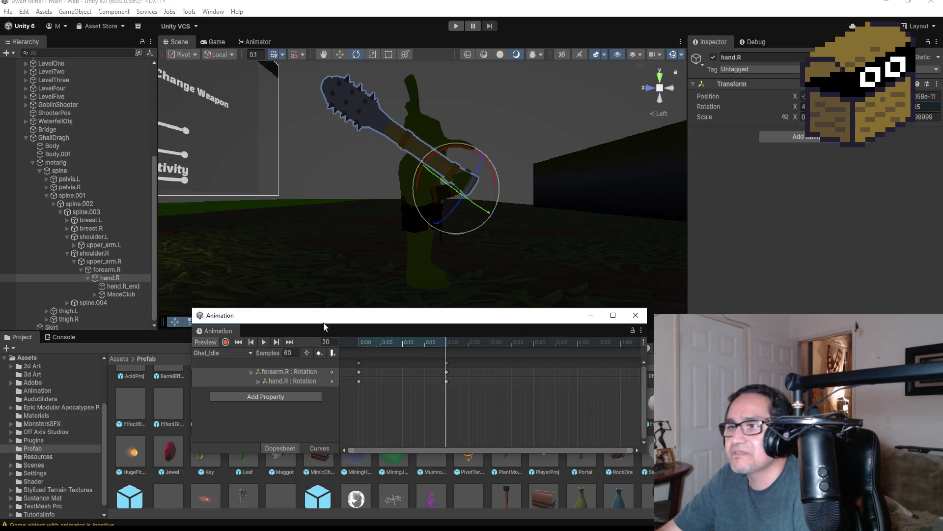
- Copy the frame-0 keys to 0:40 so Ghal_Idle loops, and play it to check
left_click(263, 342)
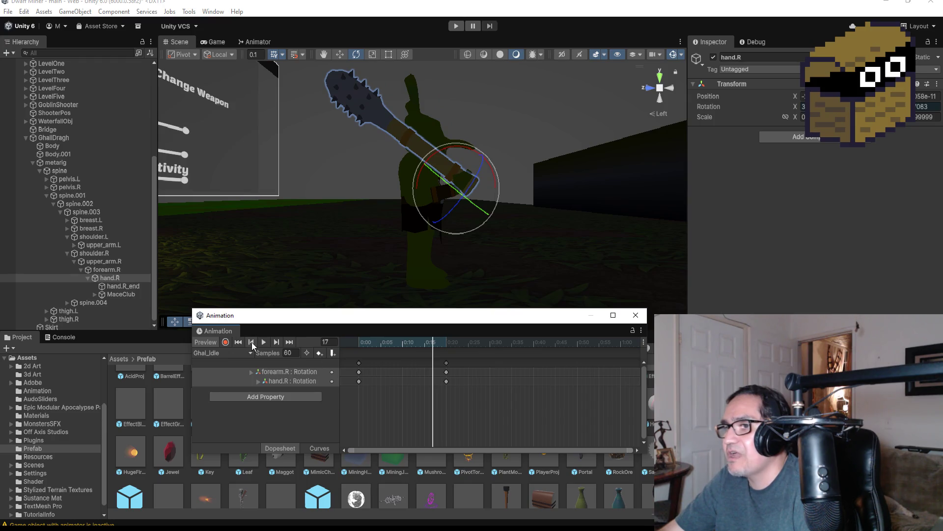
left_click(263, 343)
left_click(359, 363)
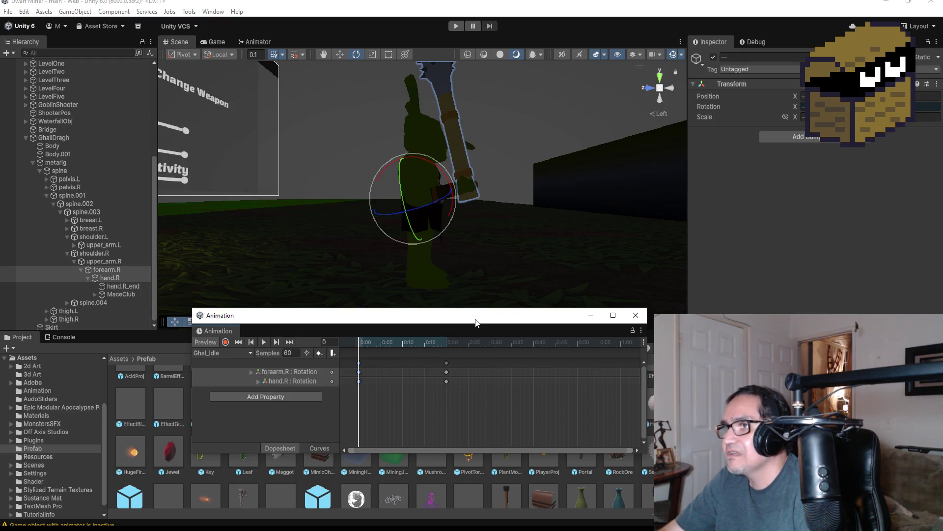
right_click(533, 366)
left_click(543, 370)
left_click(264, 342)
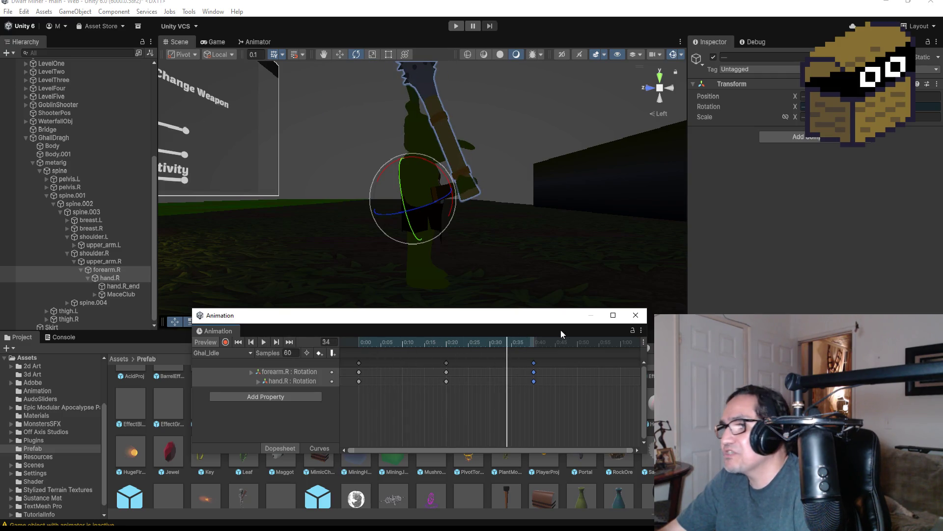
left_click(636, 315)
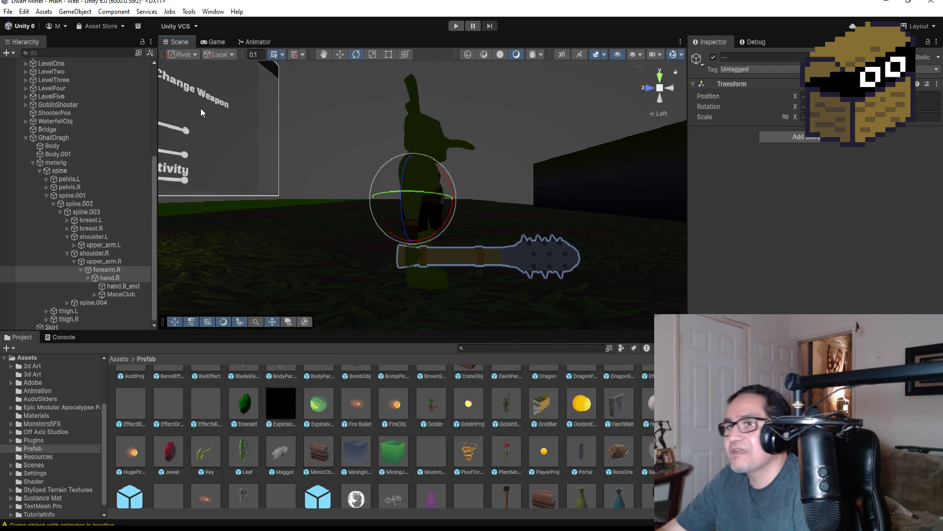
- Collapse GhallDragh, inspect the DwarfMiner player object and its children, and enter Play mode
left_click(27, 138)
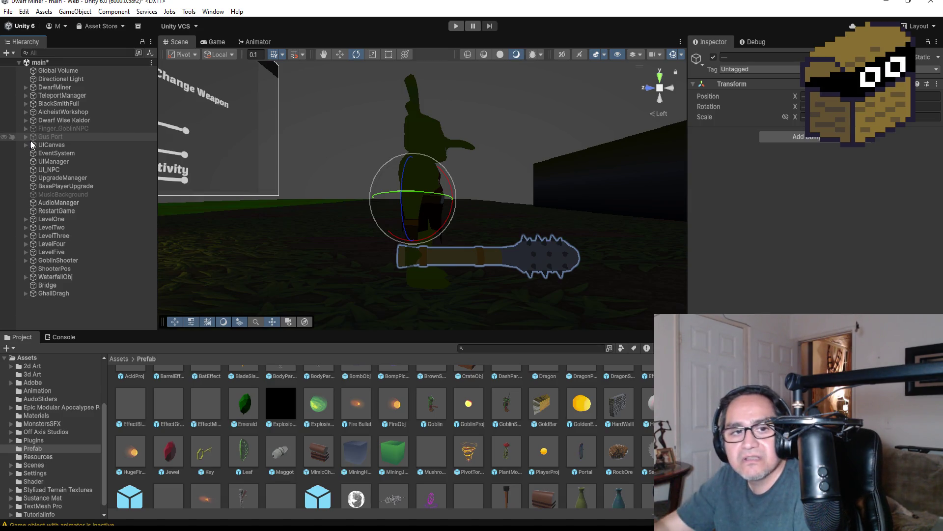
left_click(57, 86)
left_click(26, 90)
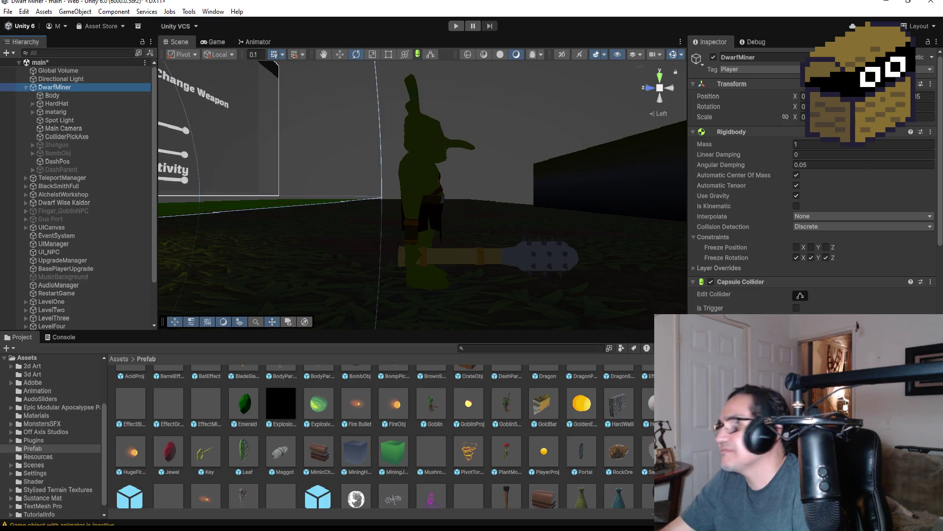
scroll(813, 182, "down", 15)
scroll(840, 311, "up", 5)
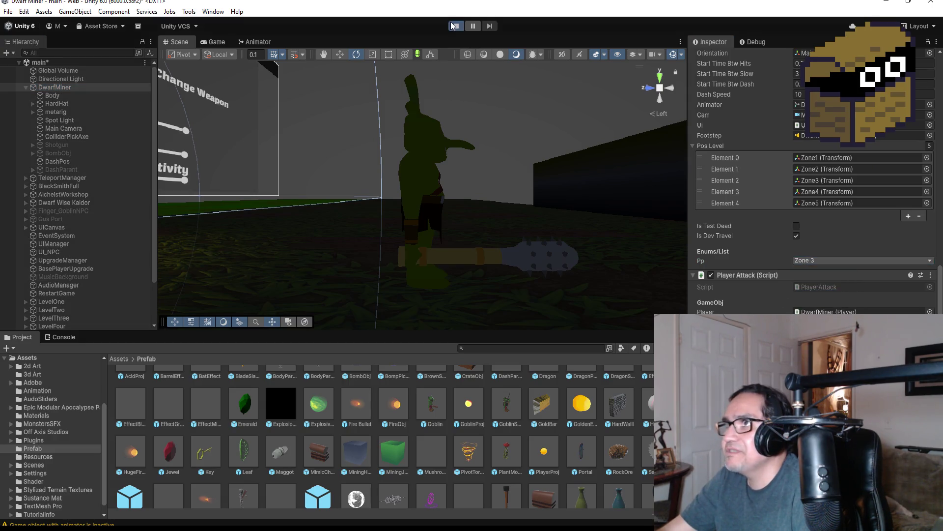
left_click(454, 25)
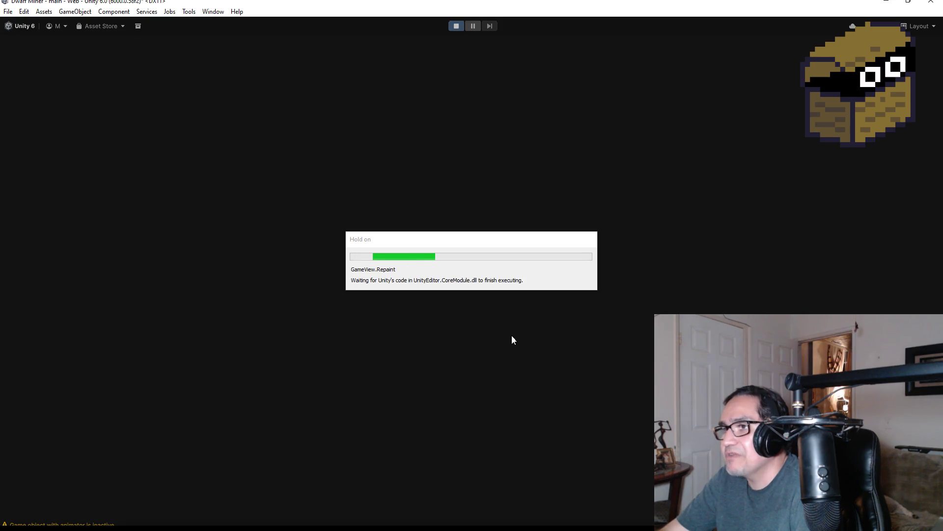
- Switch to the gun, advance down the corridor shooting the red enemies, and enter the goblin arena
key("Escape")
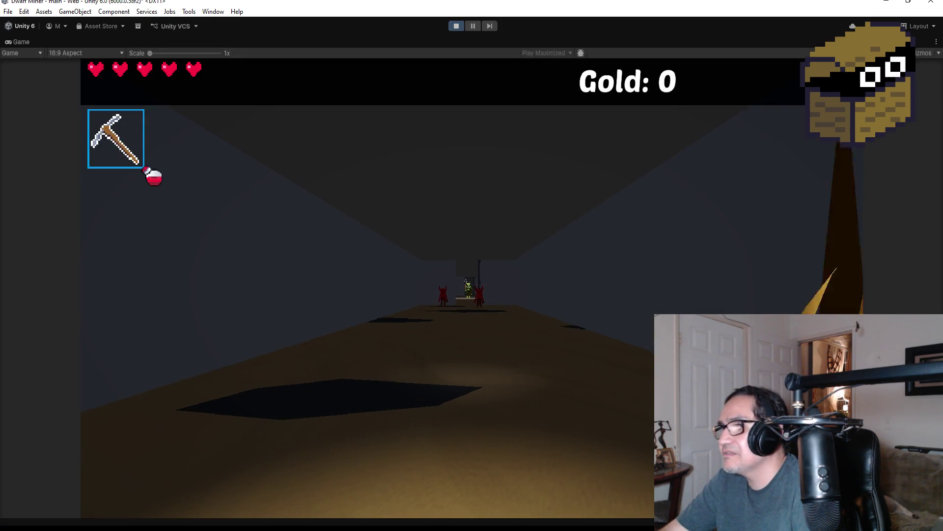
key("2")
key("w")
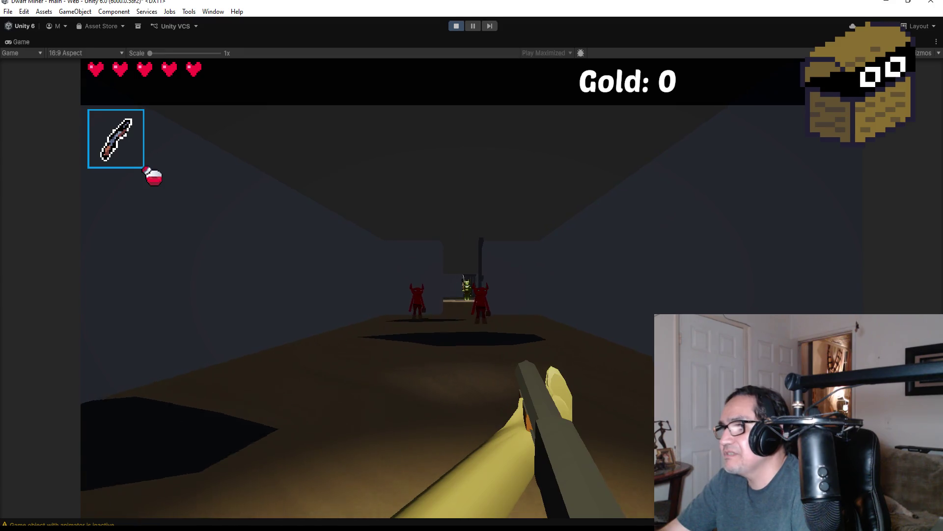
left_click(443, 289)
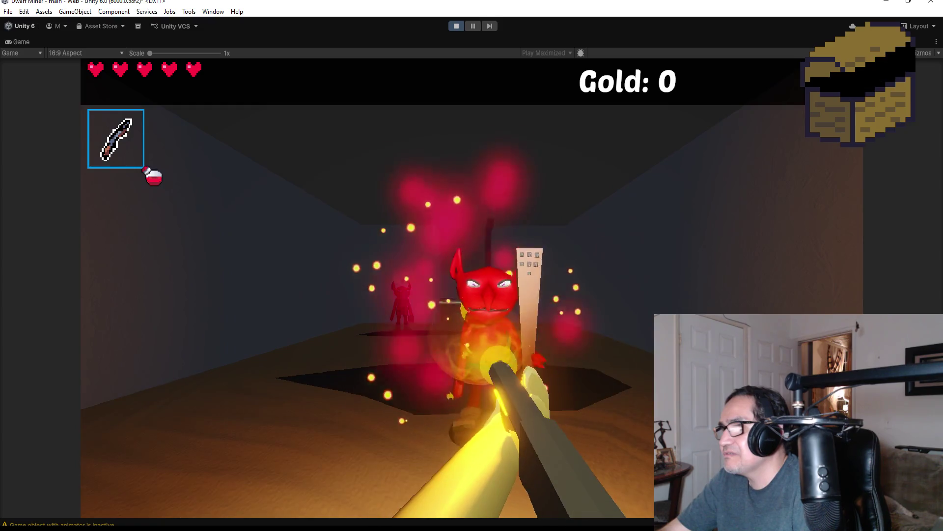
left_click(444, 288)
key("w")
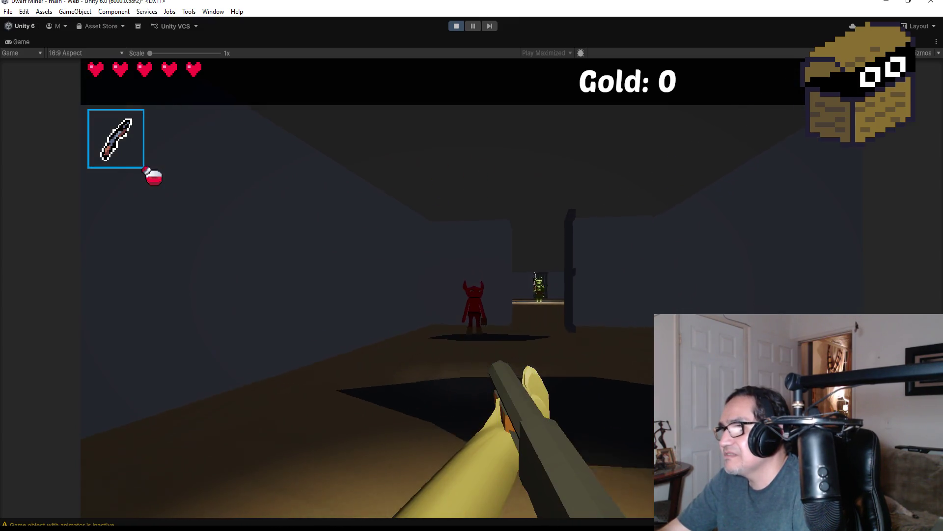
left_click(443, 288)
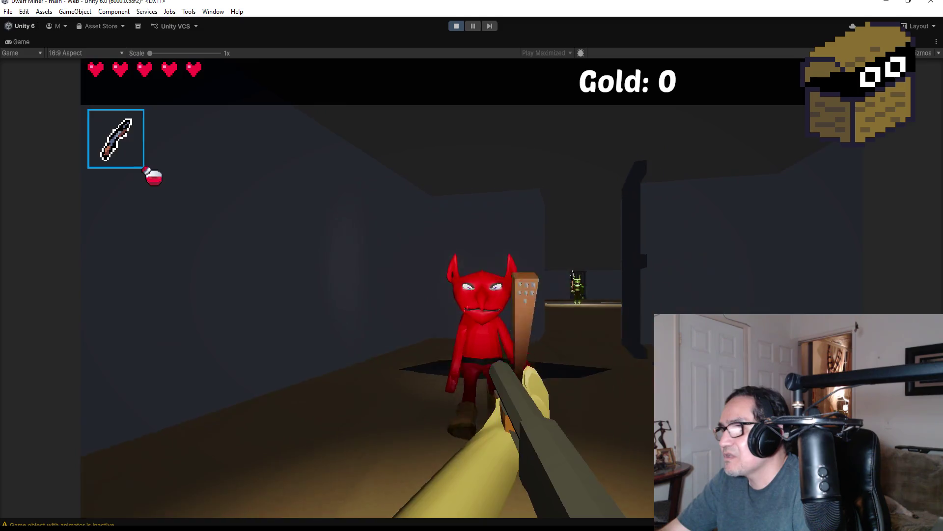
left_click(443, 289)
left_click(443, 288)
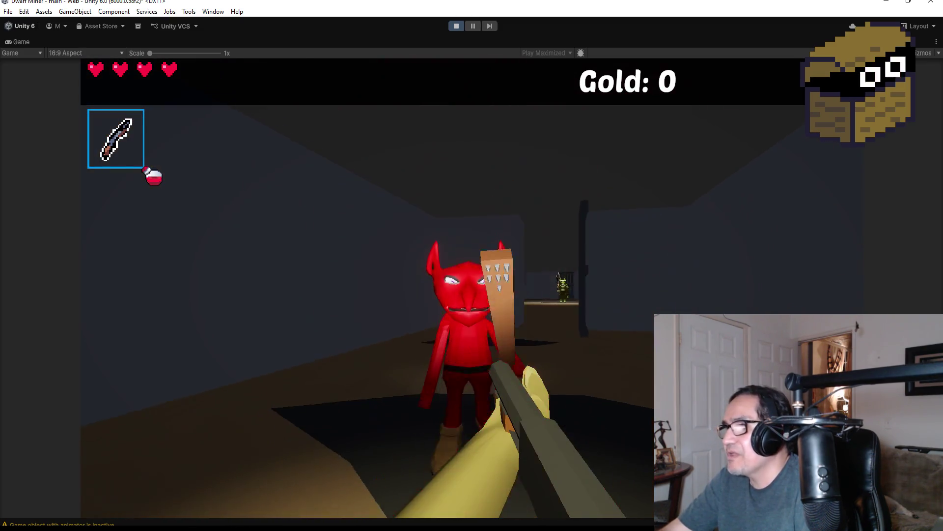
left_click(443, 288)
key("w")
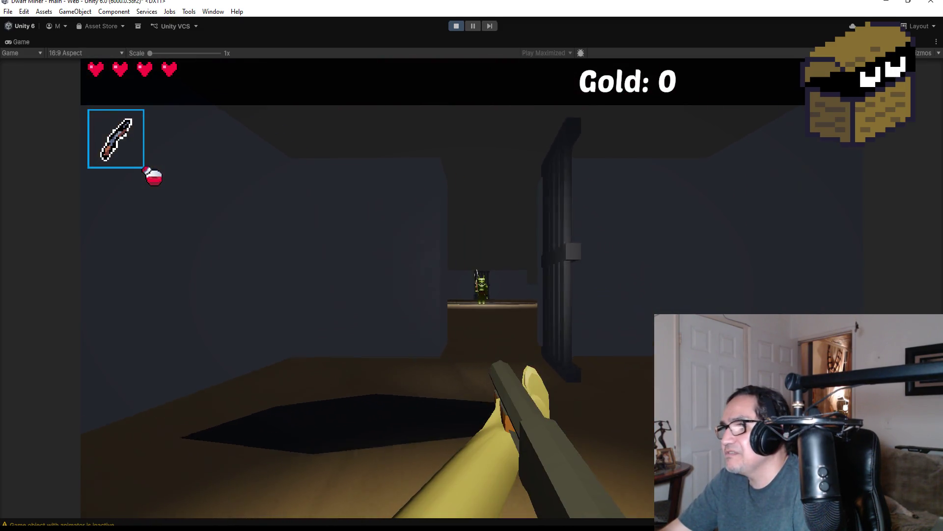
key("w")
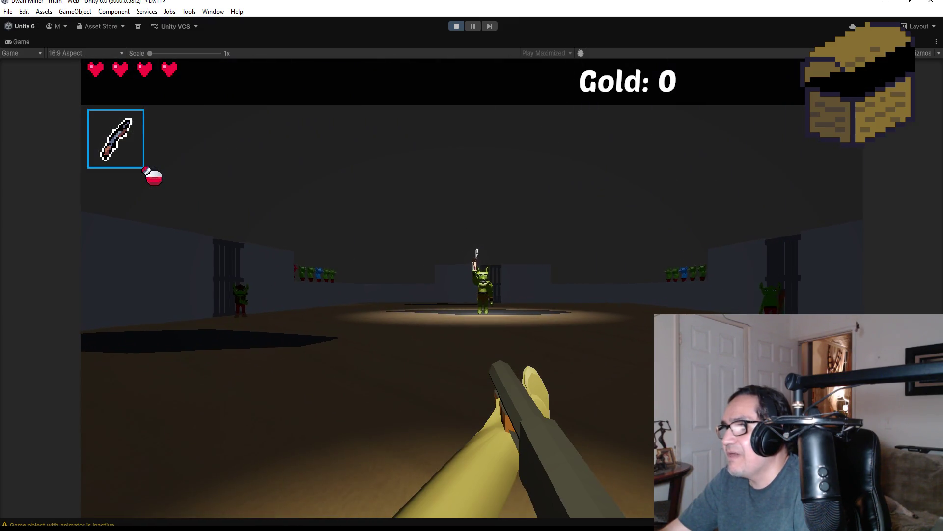
- Shoot repeatedly at the first goblin as it advances on the player
left_click(472, 288)
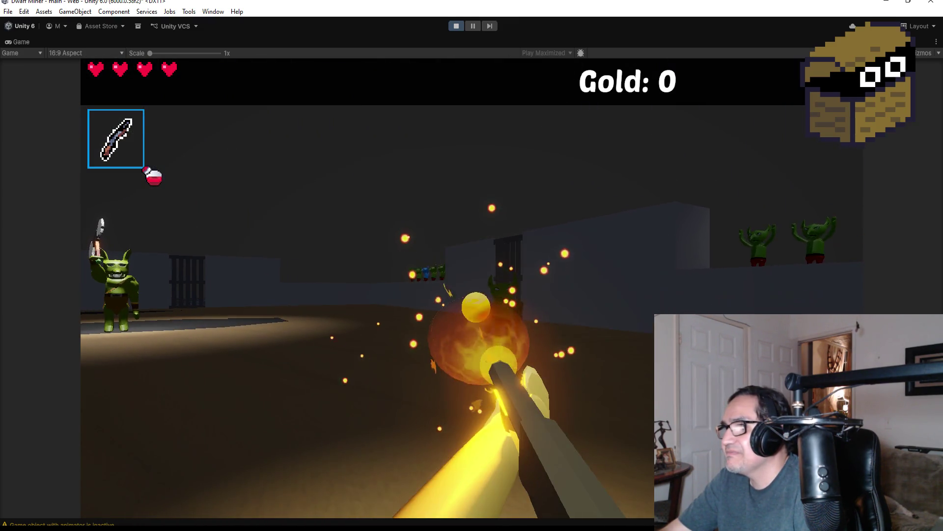
left_click(472, 288)
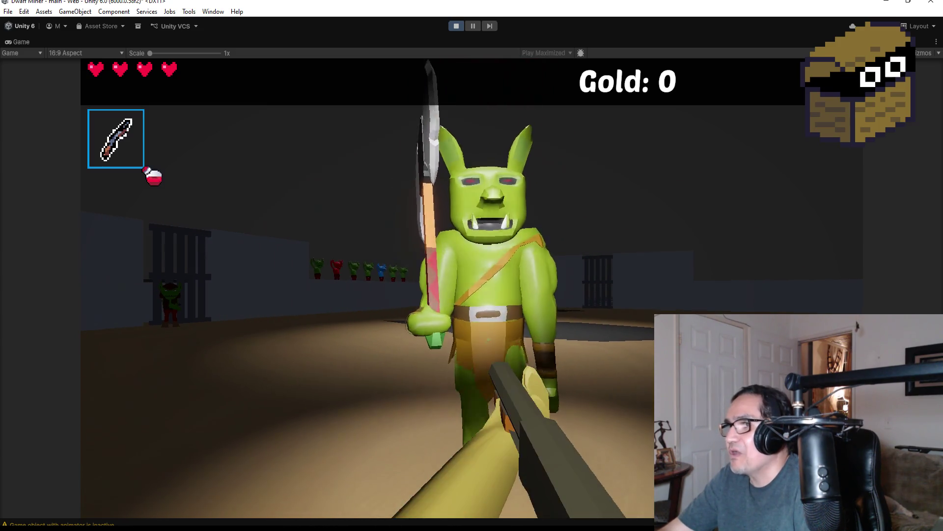
left_click(472, 288)
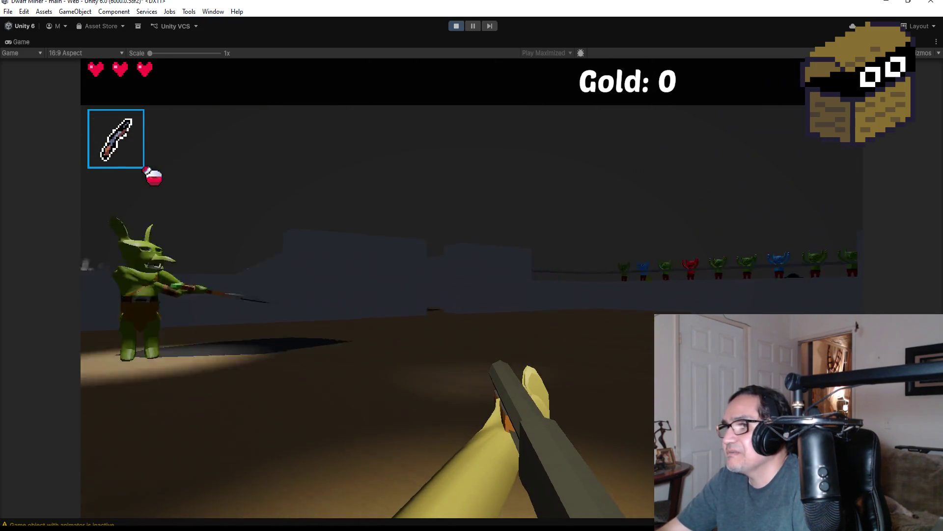
left_click(472, 289)
left_click(471, 289)
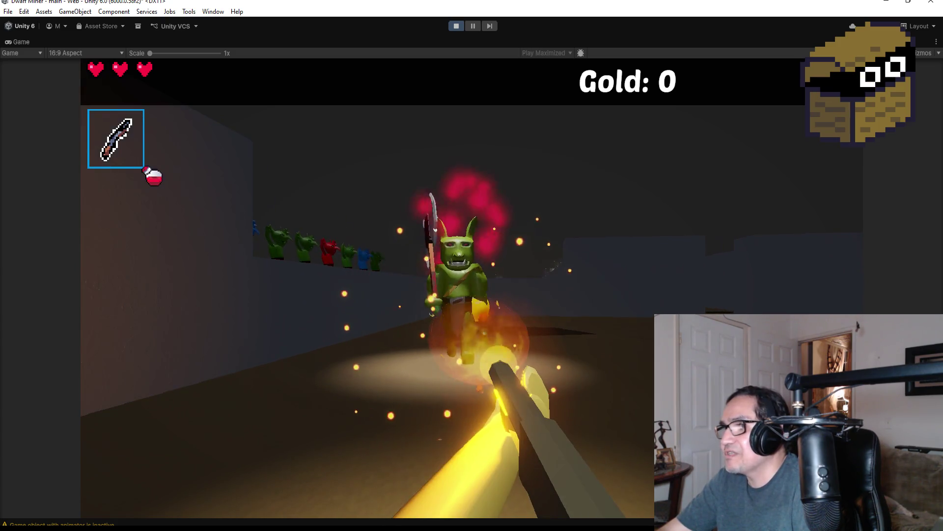
left_click(472, 289)
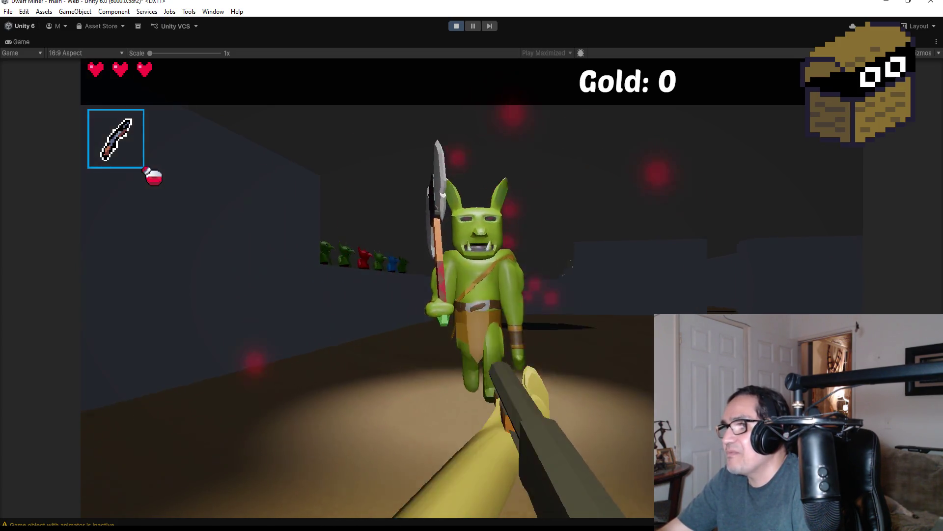
left_click(471, 289)
left_click(471, 289)
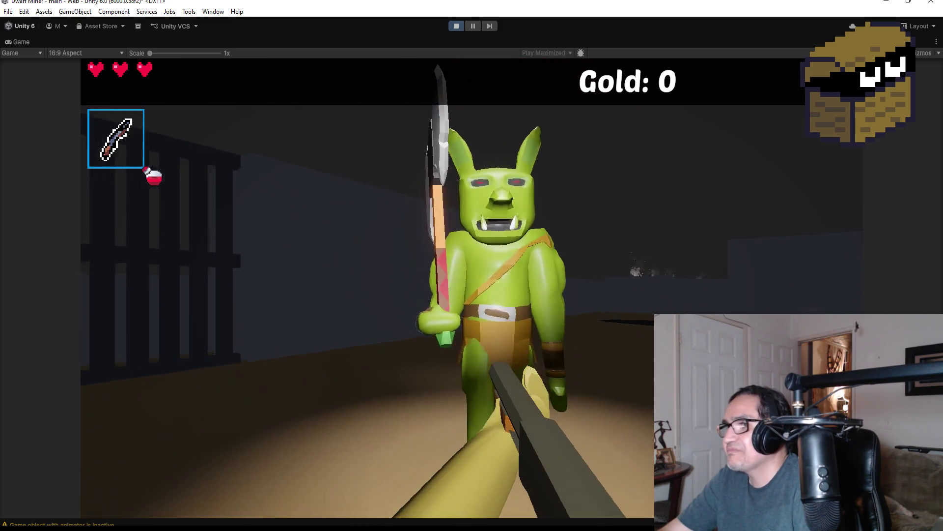
left_click(472, 289)
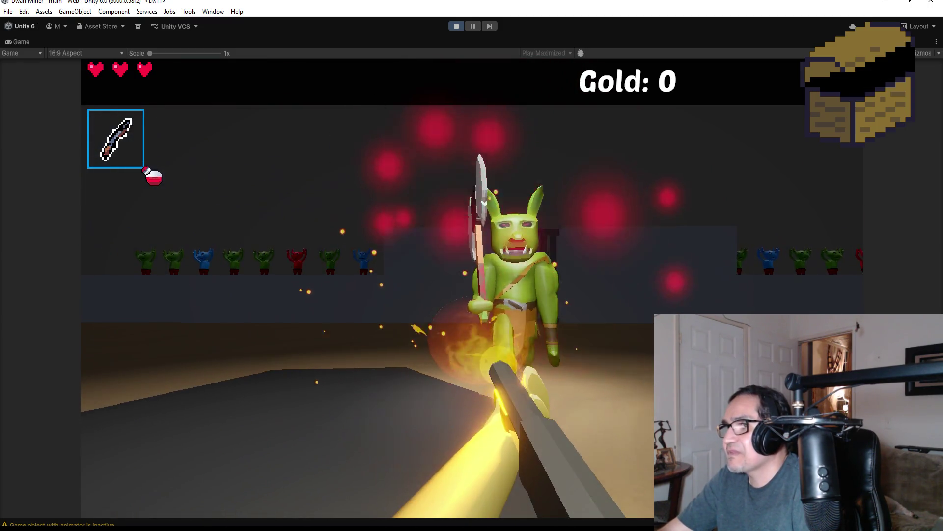
left_click(472, 289)
left_click(472, 289)
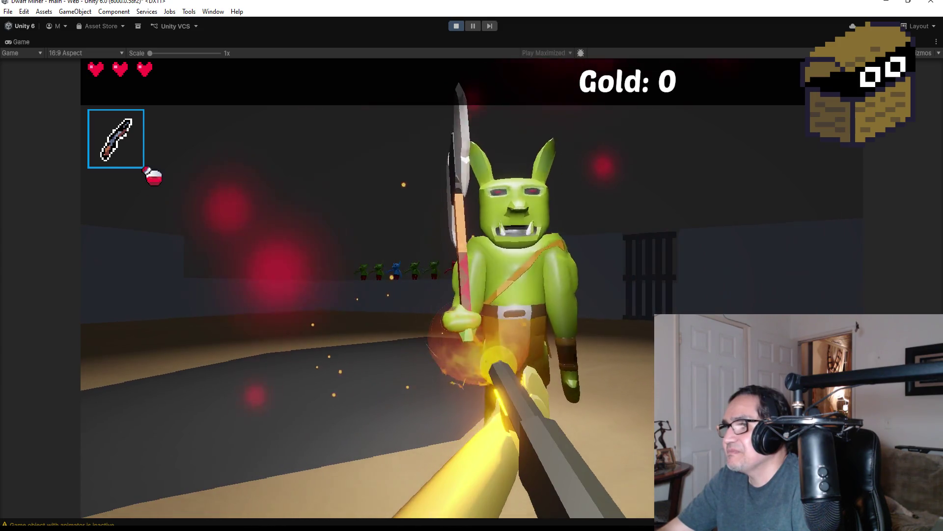
left_click(472, 289)
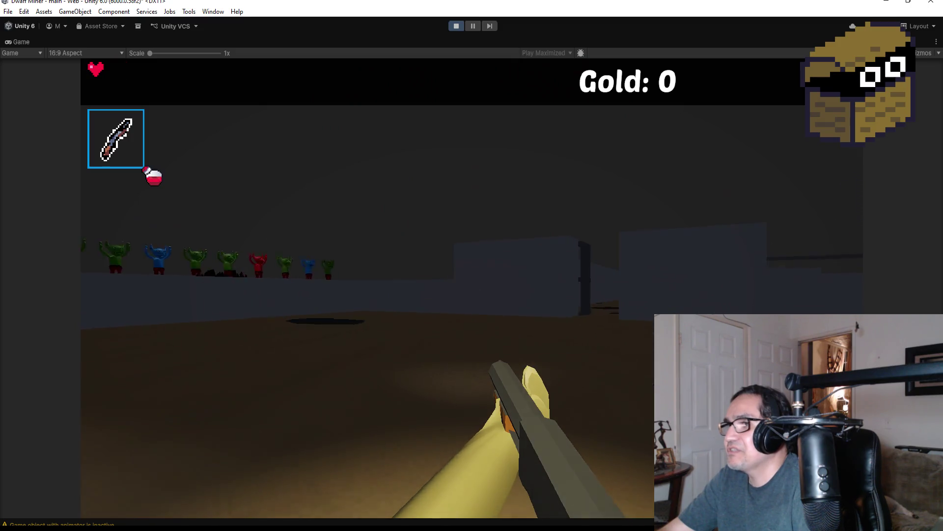
left_click(471, 289)
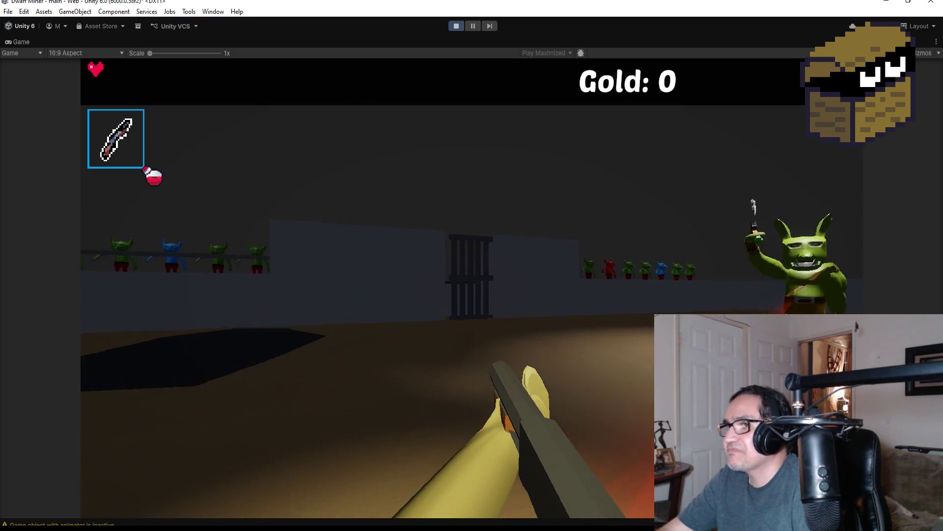
left_click(471, 288)
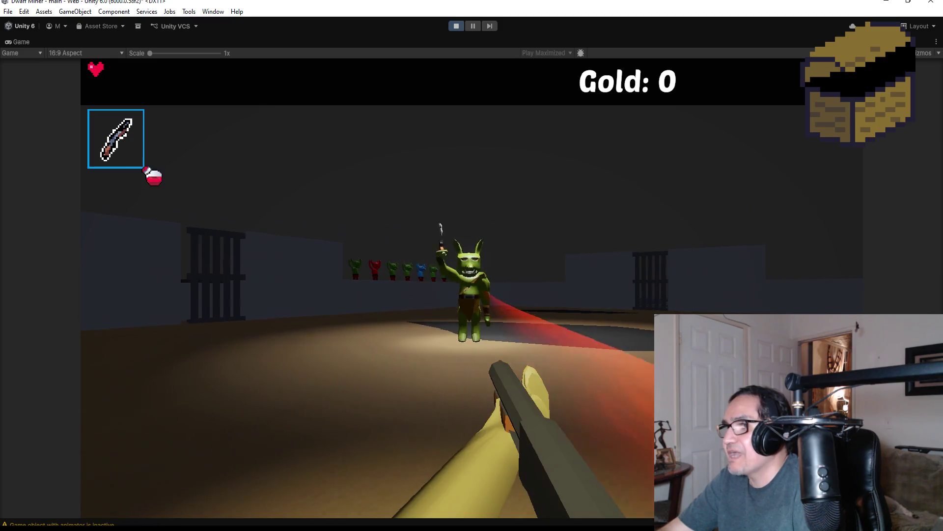
- Keep firing at the goblin coming down the arena until it dies
left_click(148, 172)
left_click(147, 172)
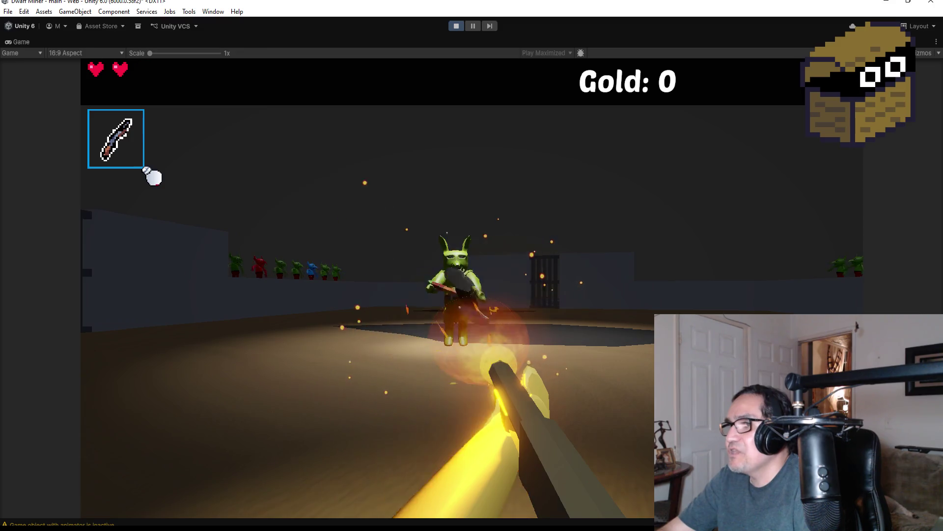
left_click(147, 172)
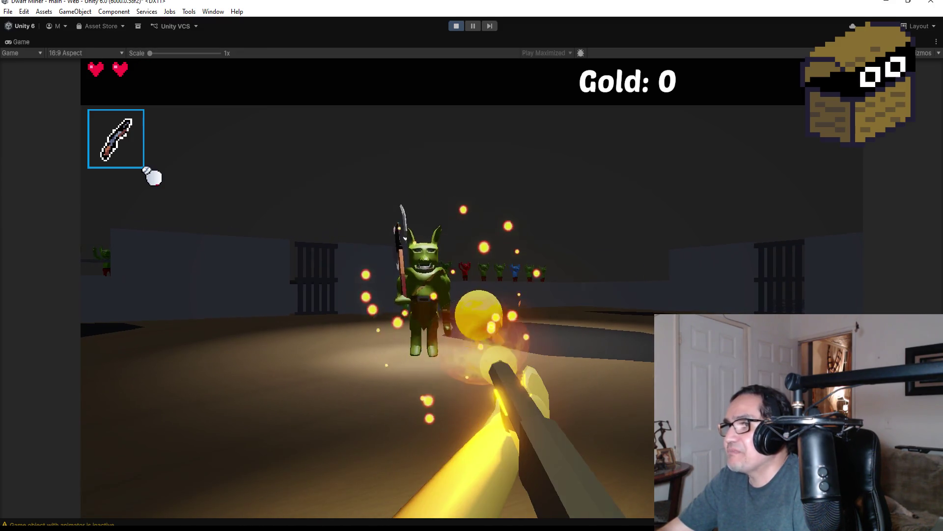
left_click(147, 171)
left_click(147, 172)
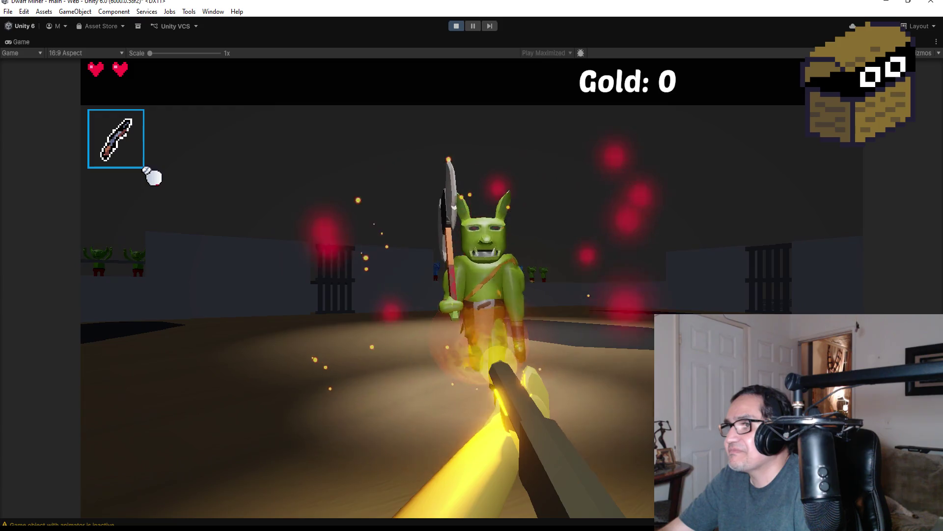
left_click(148, 172)
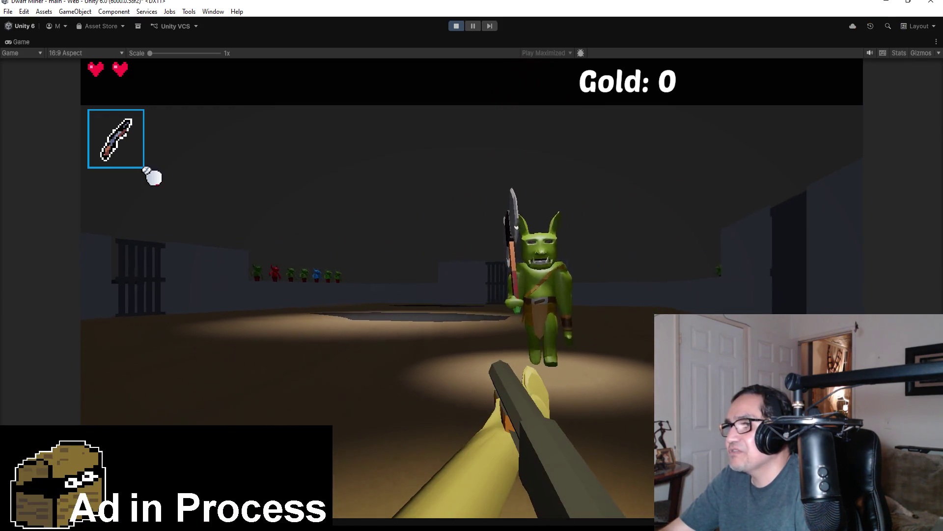
left_click(153, 176)
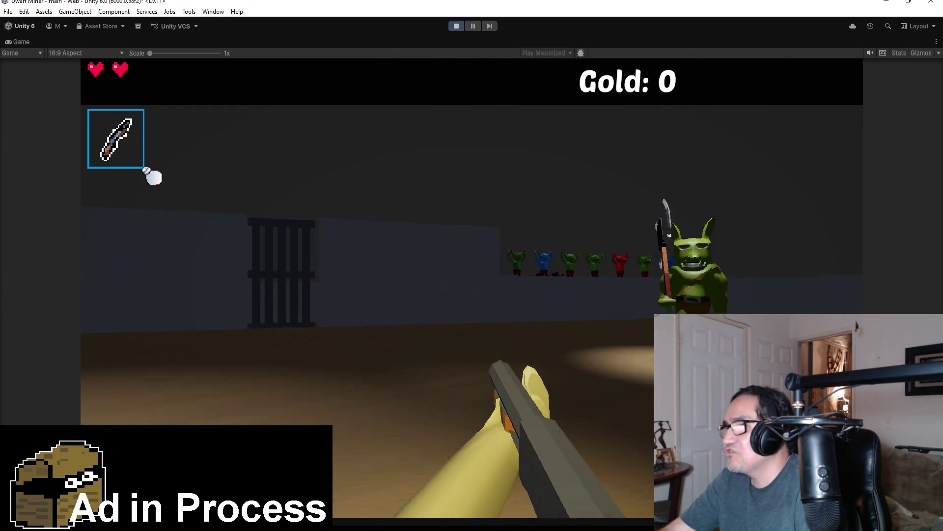
- Fire at the remaining goblins charging across the arena, including the axe-wielder
left_click(152, 175)
left_click(152, 176)
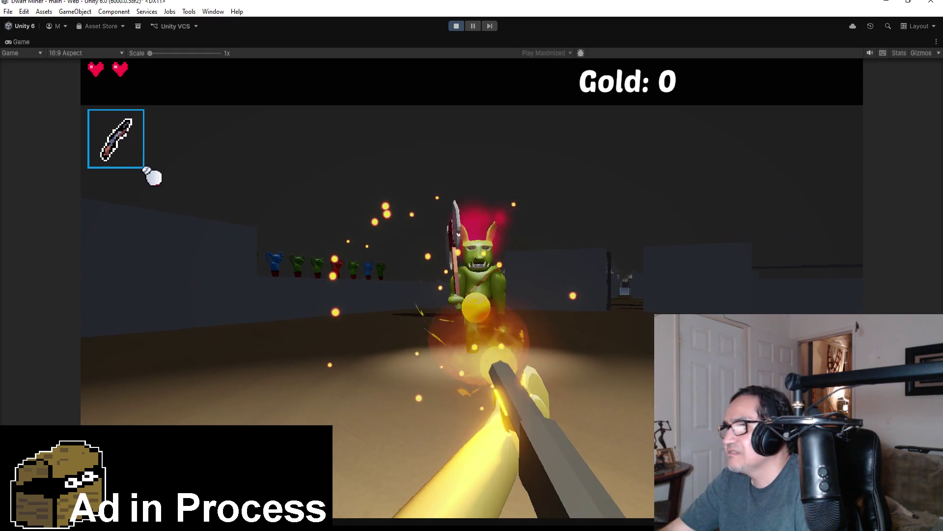
left_click(152, 176)
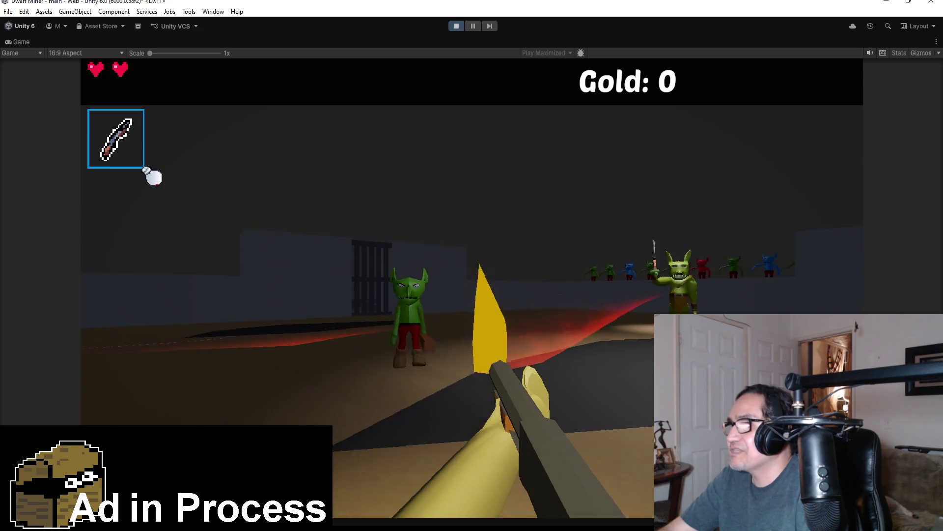
left_click(153, 176)
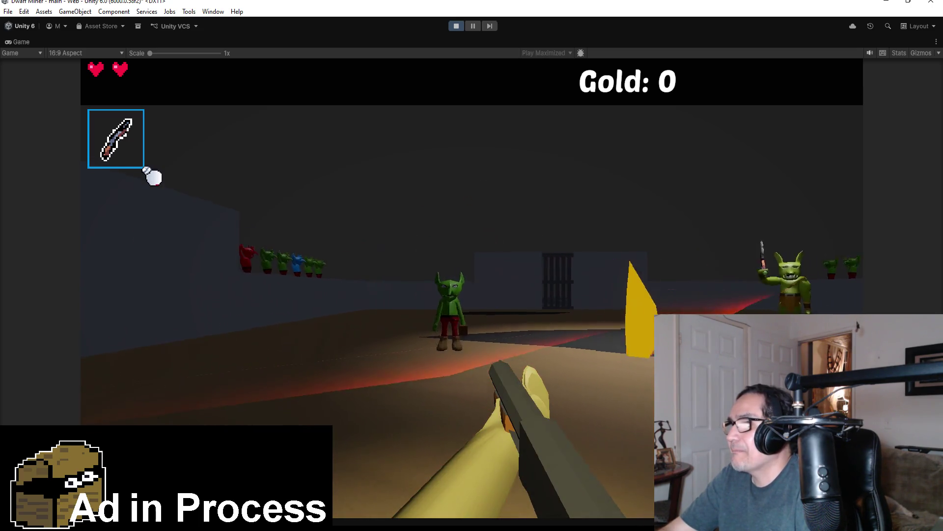
left_click(152, 176)
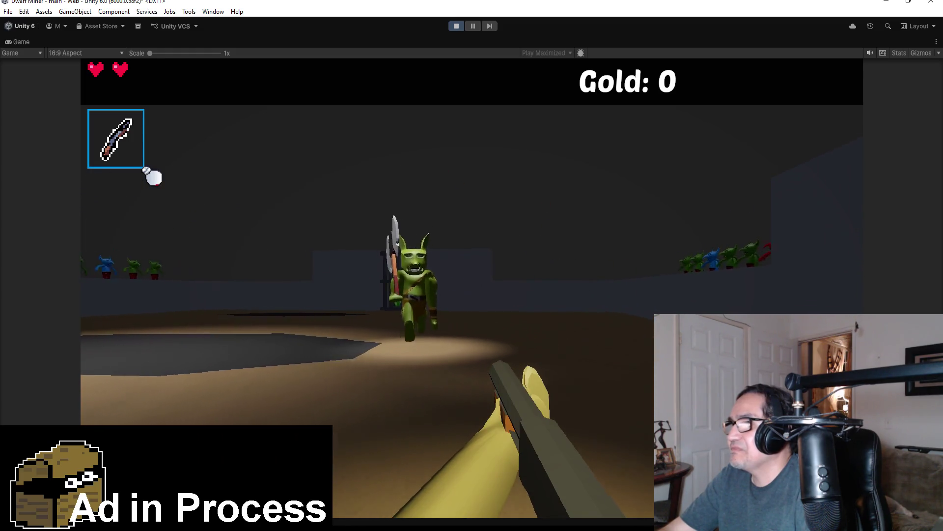
left_click(152, 176)
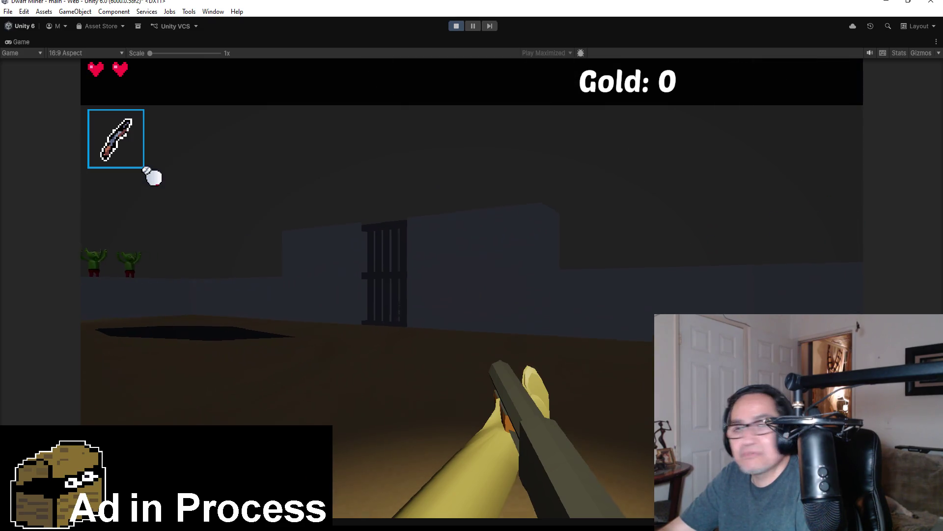
left_click(152, 176)
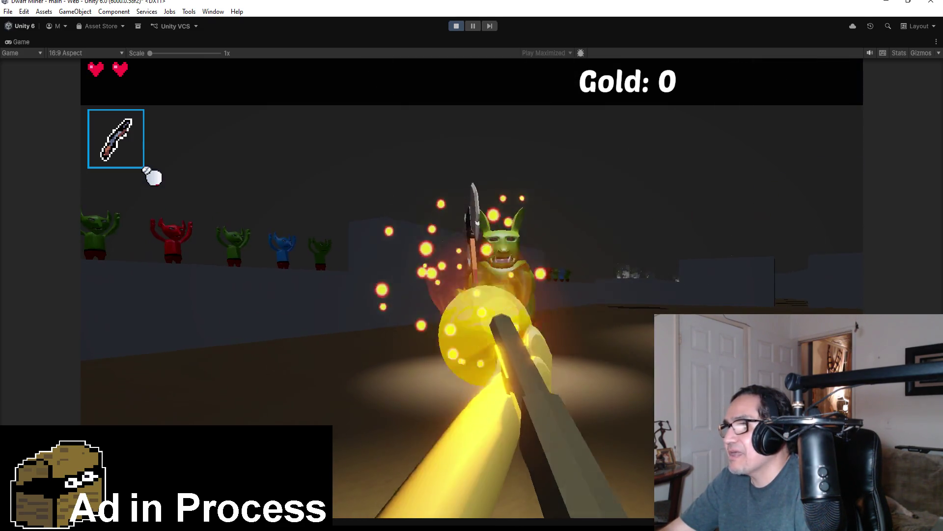
left_click(153, 176)
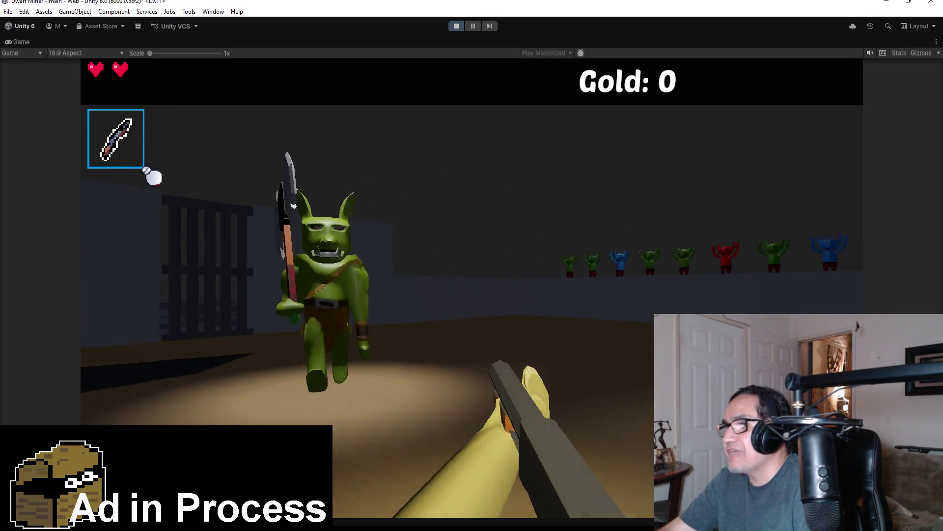
left_click(153, 176)
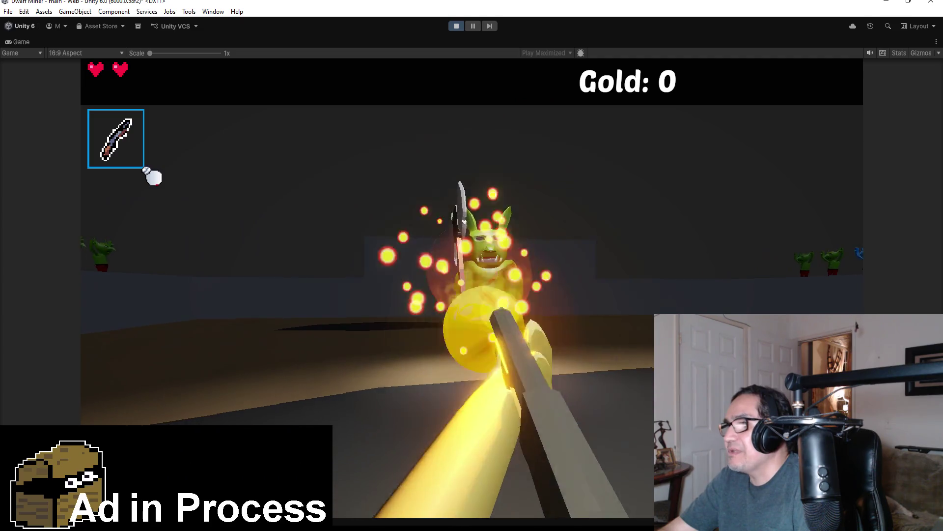
left_click(152, 175)
left_click(153, 176)
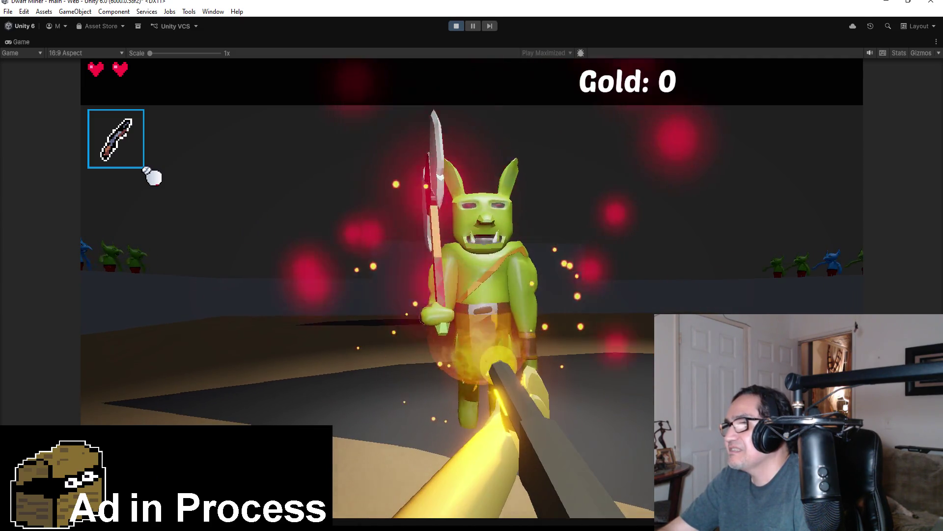
left_click(152, 176)
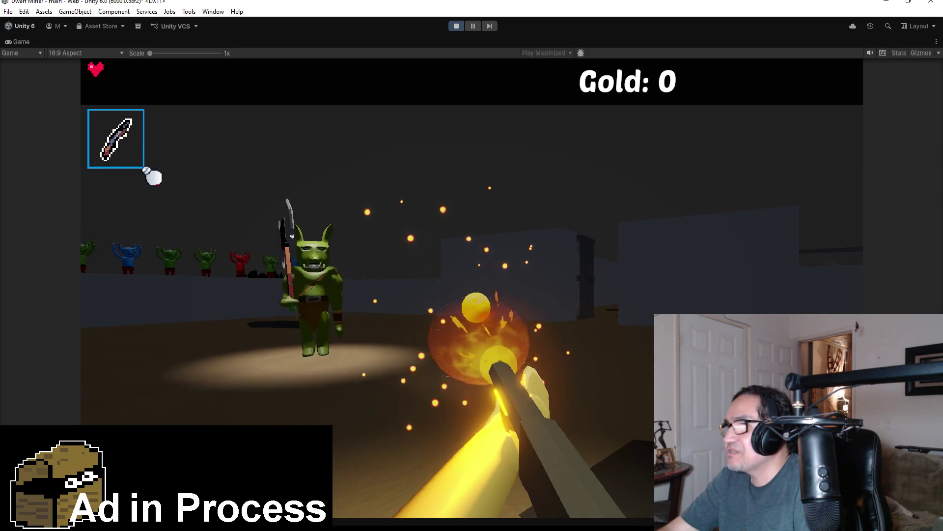
- Keep striking the approaching goblins, including the axe goblin, until the last heart is lost
left_click(147, 170)
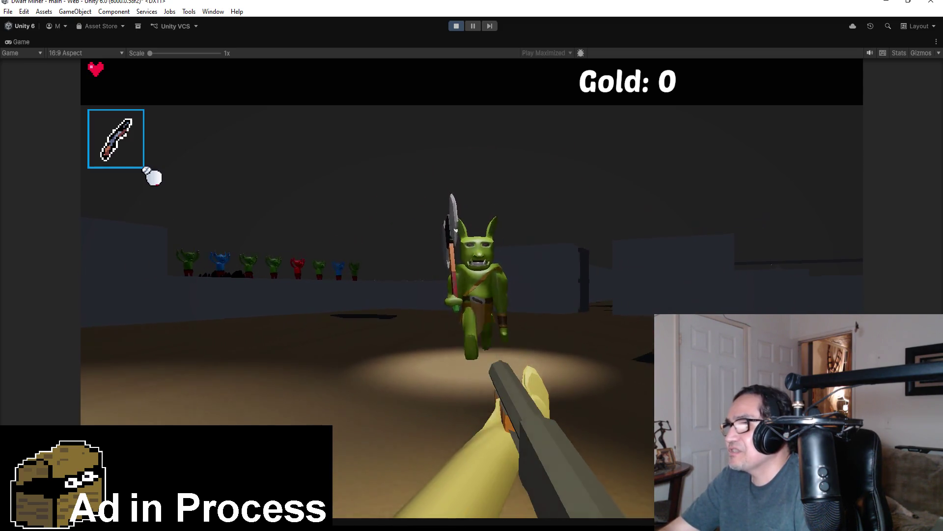
left_click(148, 170)
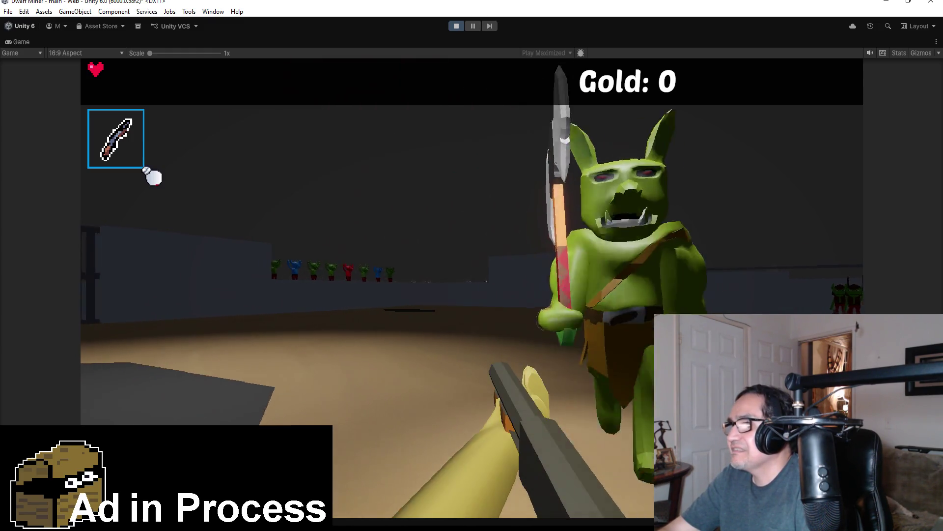
left_click(147, 170)
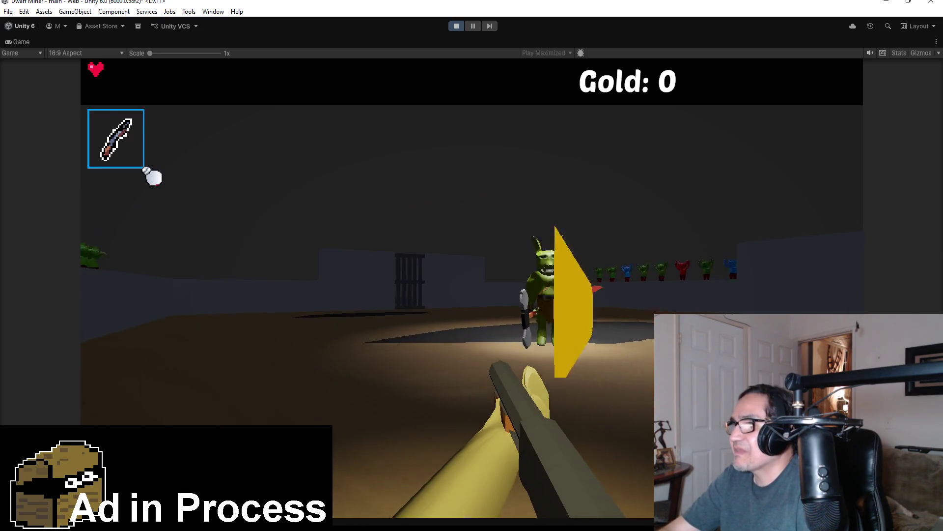
left_click(147, 171)
left_click(148, 170)
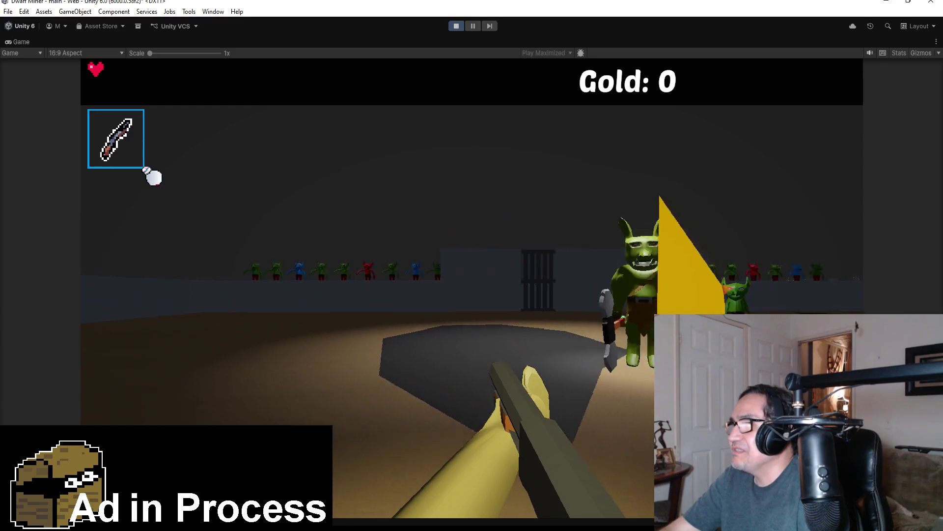
left_click(147, 170)
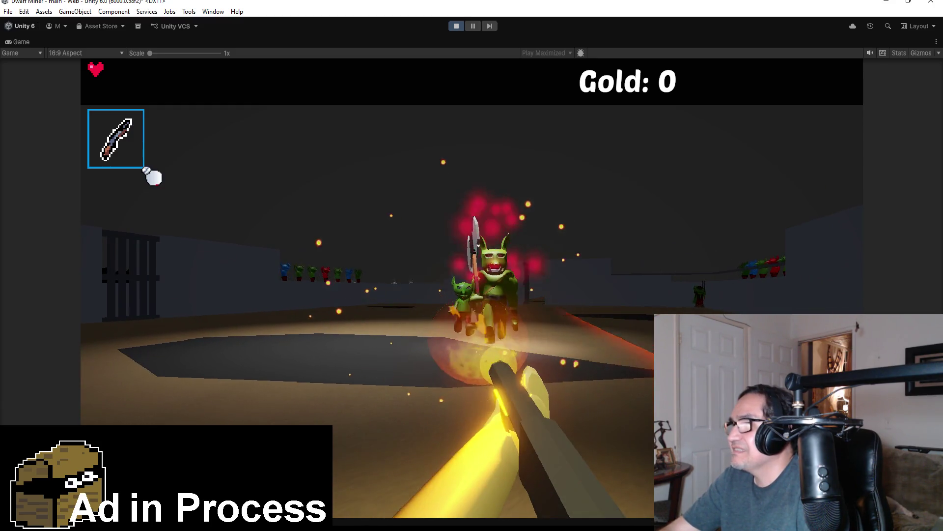
left_click(147, 170)
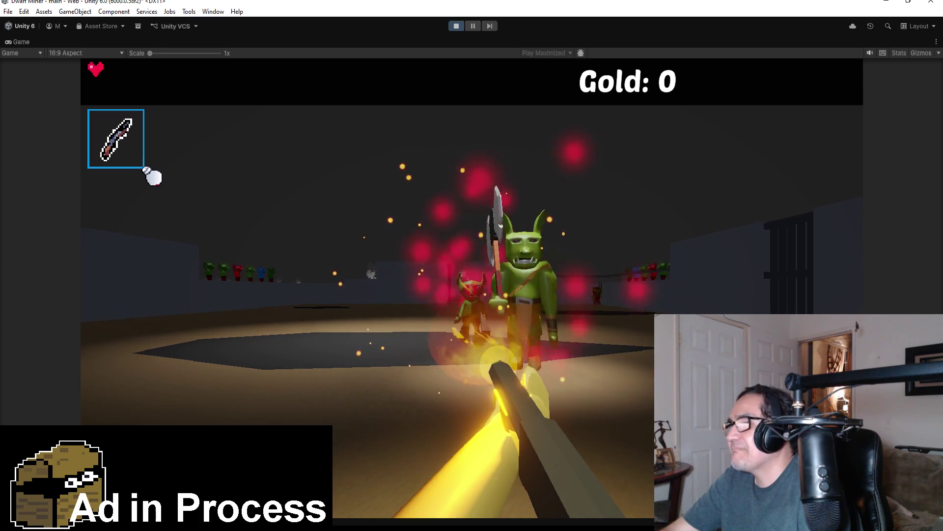
left_click(148, 171)
left_click(148, 171)
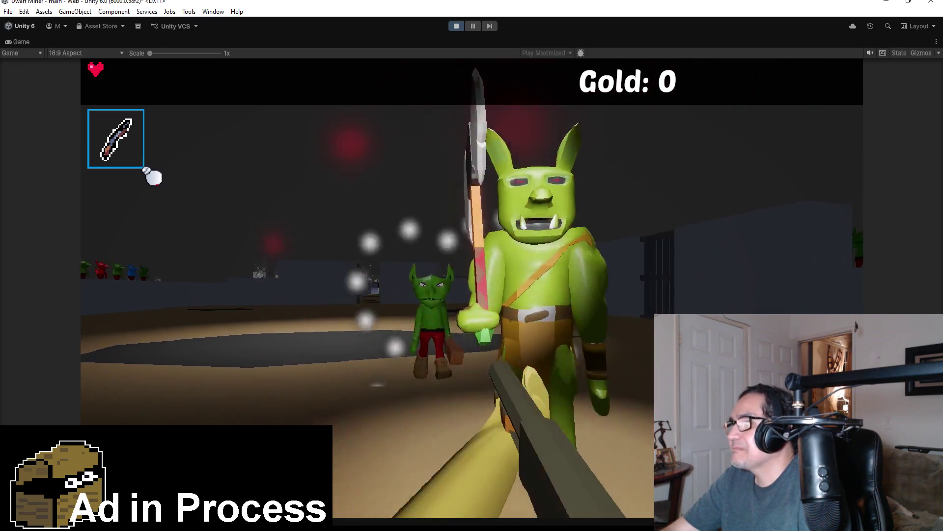
left_click(148, 170)
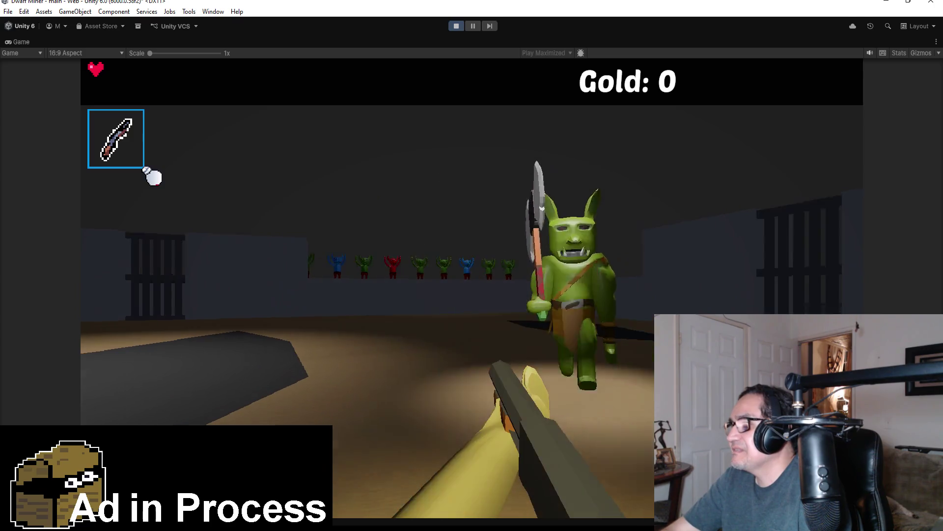
left_click(147, 170)
left_click(147, 171)
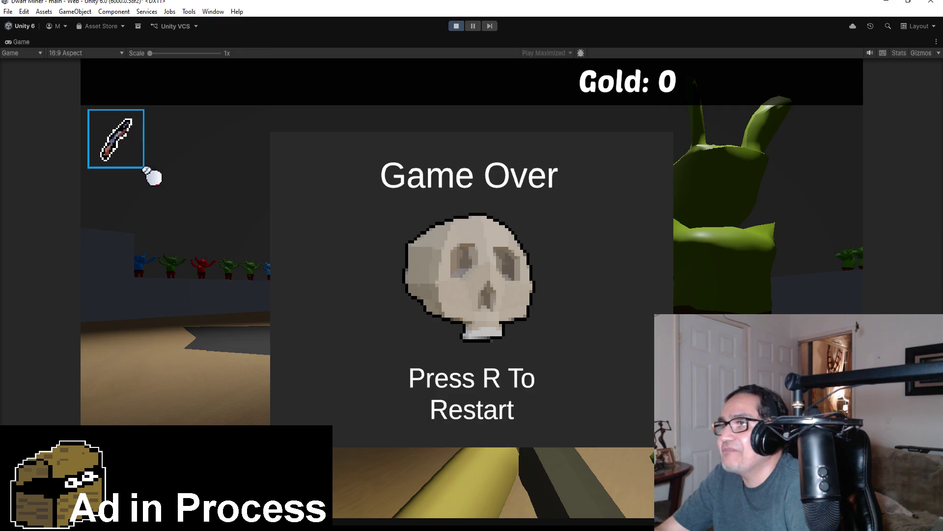
- Restart after Game Over with R, then stop Play mode to return to the scene editor
key("r")
left_click(459, 27)
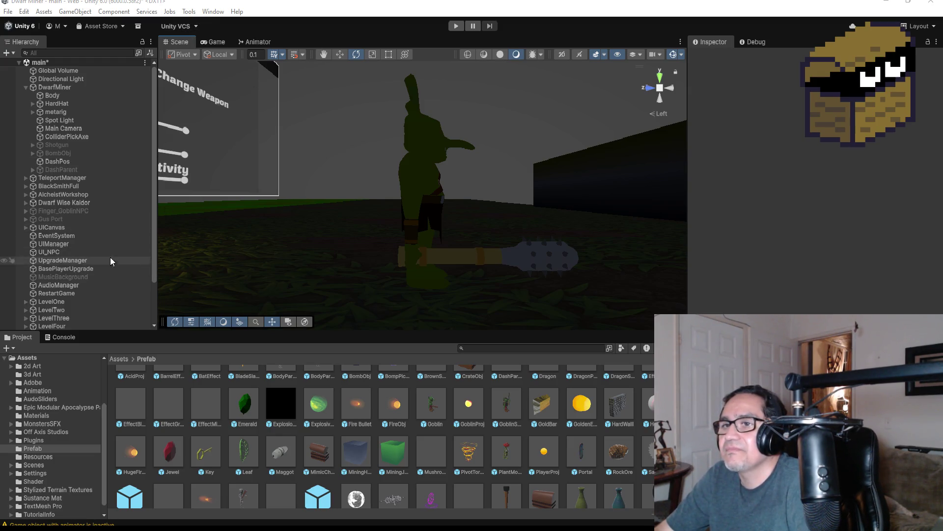
- In GhallDragh's Animator, move the Ghal_Idle state below Entry and return to the Scene view
scroll(88, 305, "down", 3)
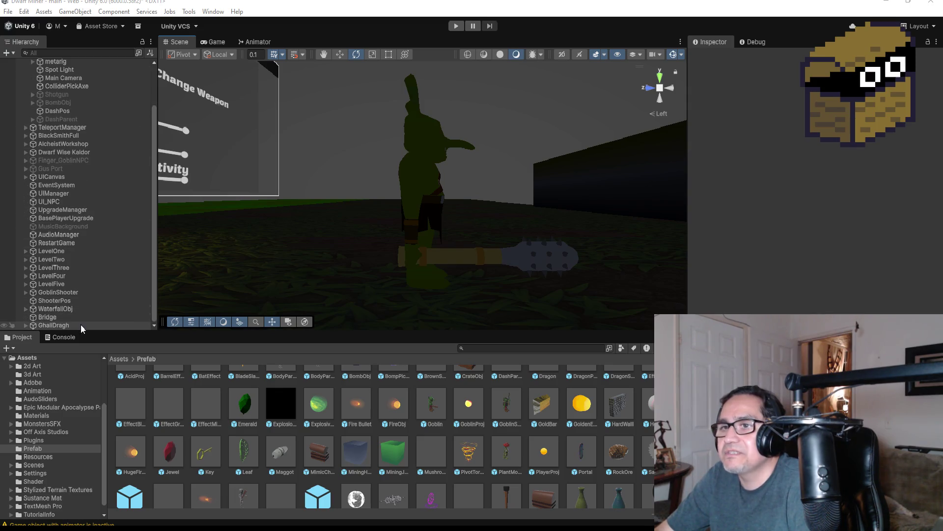
left_click(80, 325)
left_click(253, 42)
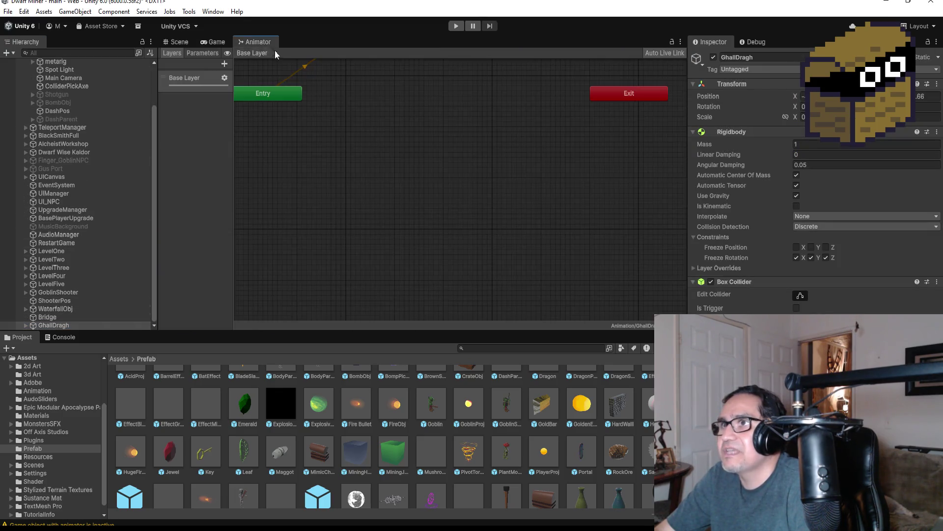
left_click_drag(426, 102, 427, 143)
scroll(427, 143, "up", 5)
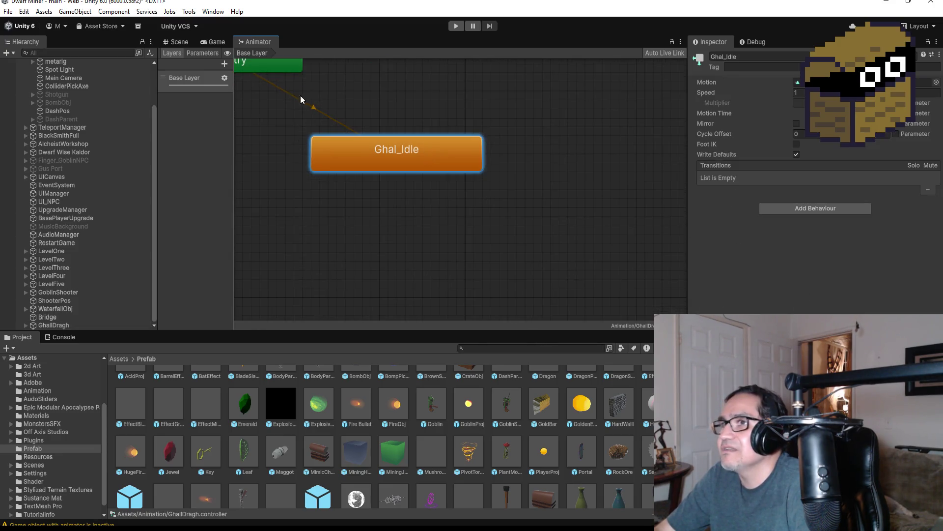
left_click(179, 41)
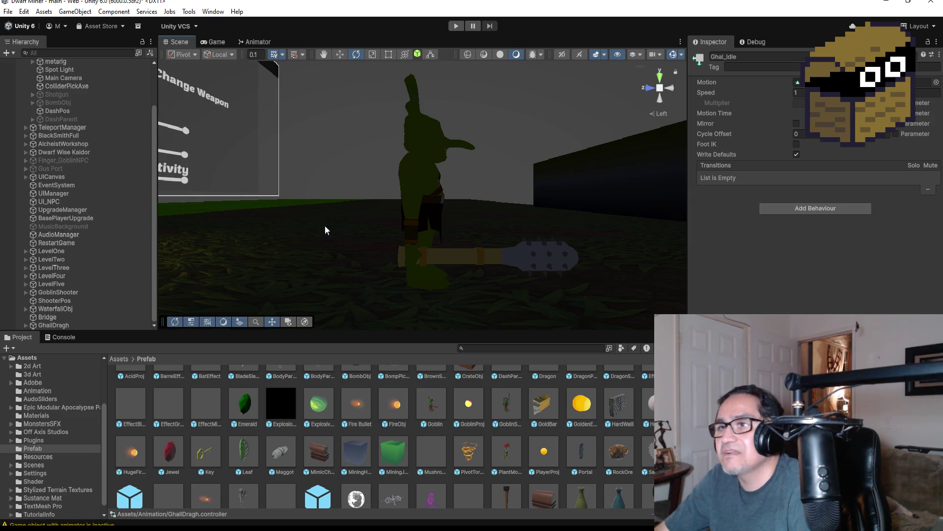
- Open Window > Animation > Animation for GhallDragh and preview the Ghal_Idle clip
left_click(54, 325)
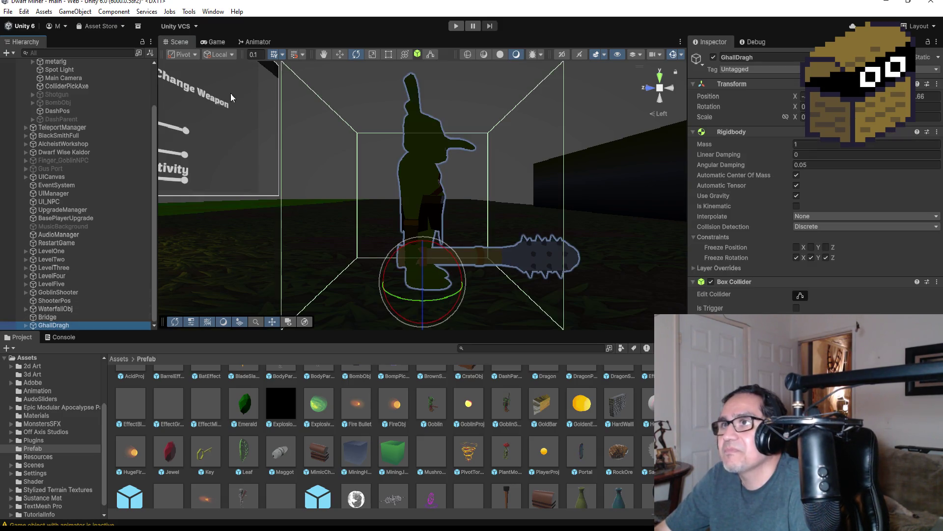
left_click(214, 11)
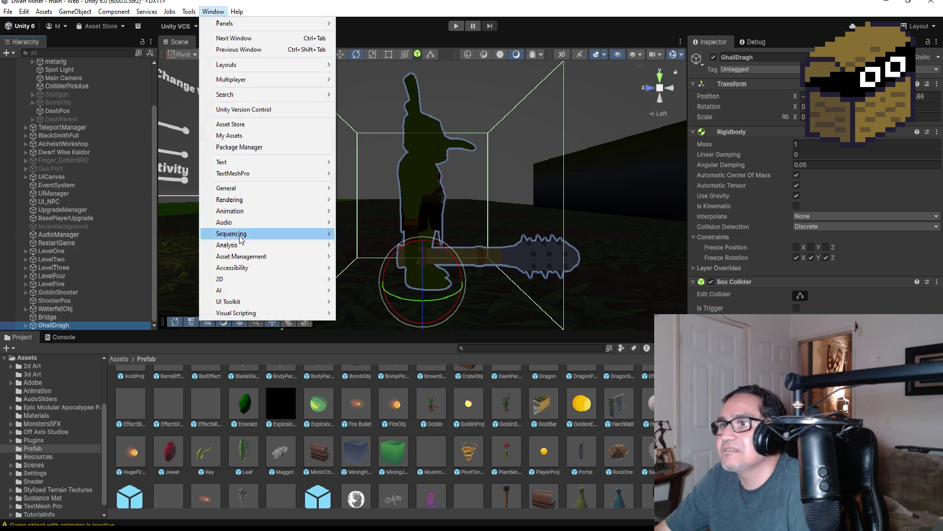
mouse_move(245, 221)
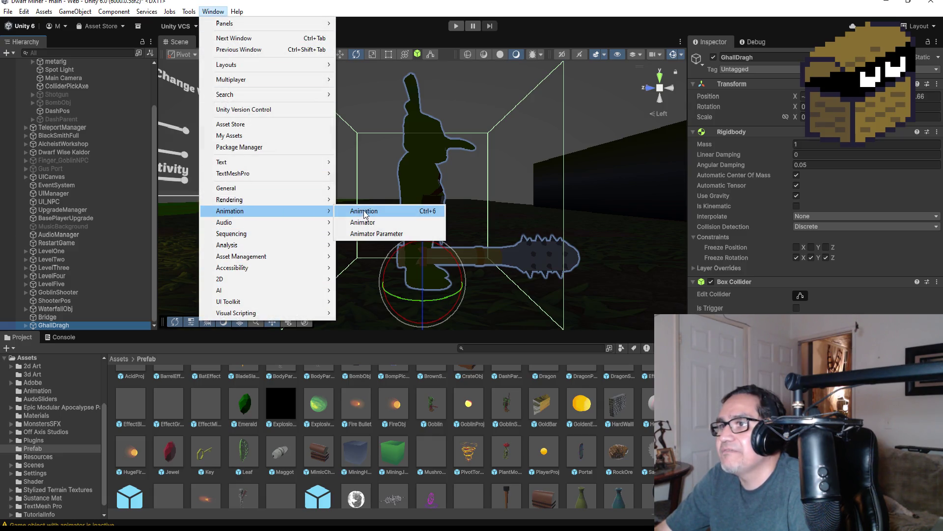
left_click(365, 212)
left_click(264, 342)
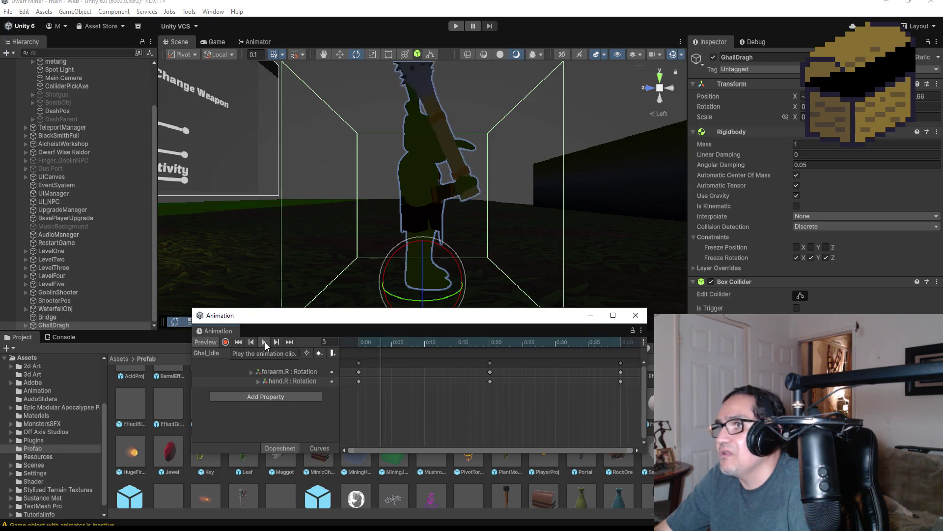
- Move the middle forearm.R and hand.R keys to 0:30 and the end keys to 1:00
mouse_move(594, 208)
left_mouse_down()
mouse_move(467, 209)
mouse_move(432, 275)
mouse_move(413, 278)
left_mouse_up()
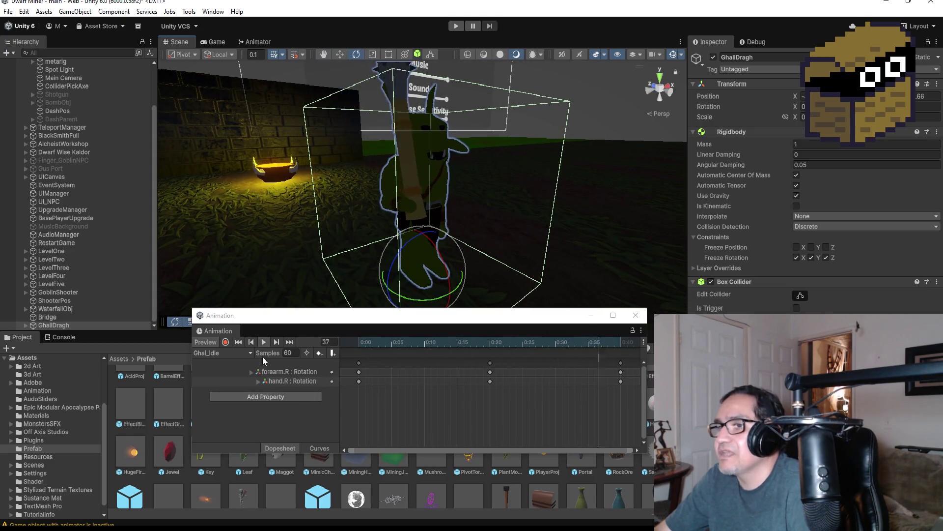
scroll(525, 384, "down", 3)
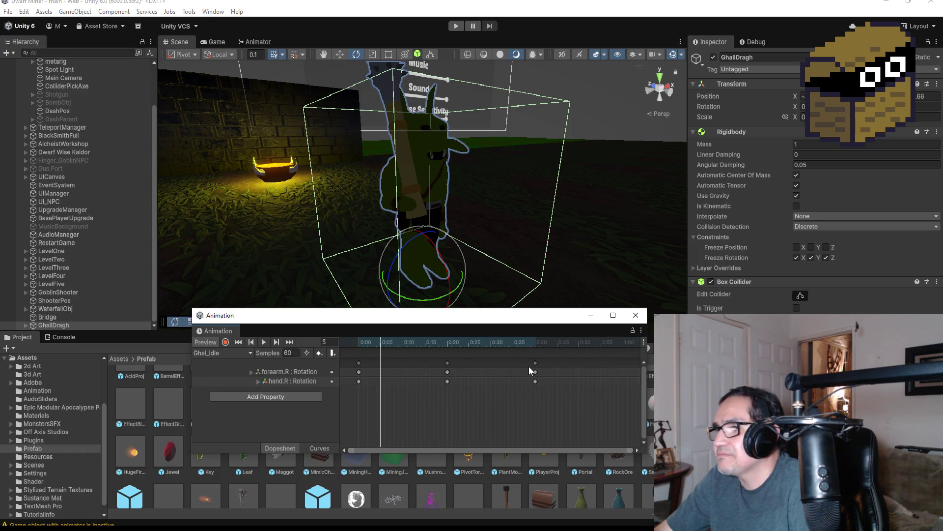
left_click_drag(448, 366, 495, 368)
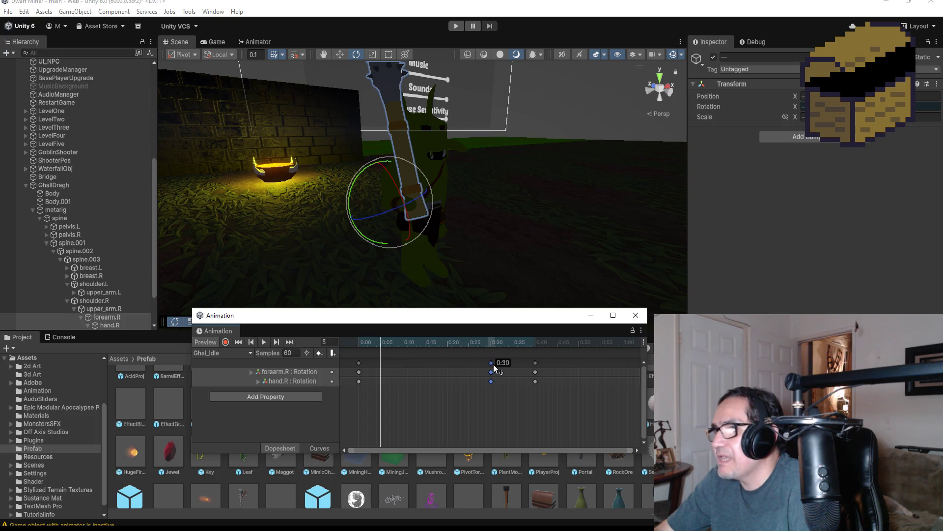
left_click(536, 362)
left_click_drag(535, 368, 594, 373)
left_click_drag(610, 372, 625, 372)
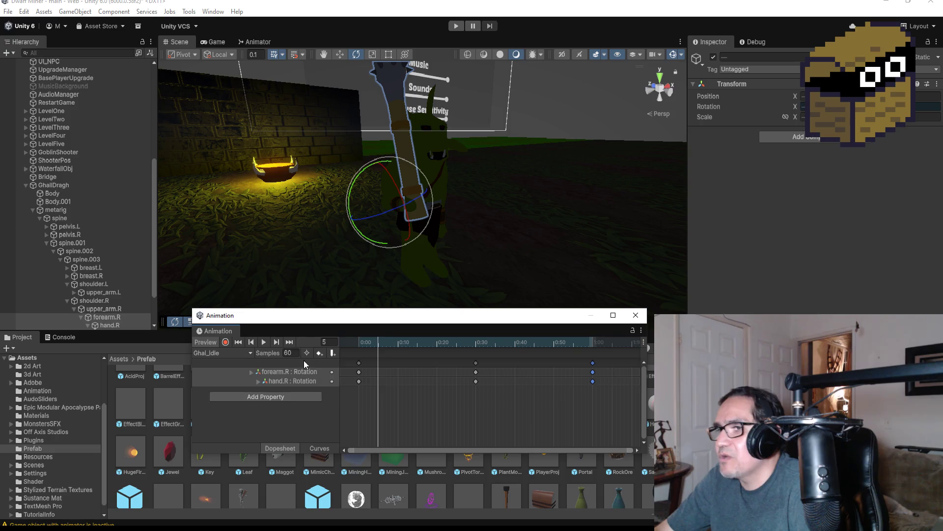
- Set the playhead to frame 30, enable Record, and select the spine.005 bone under spine.004
left_click(261, 343)
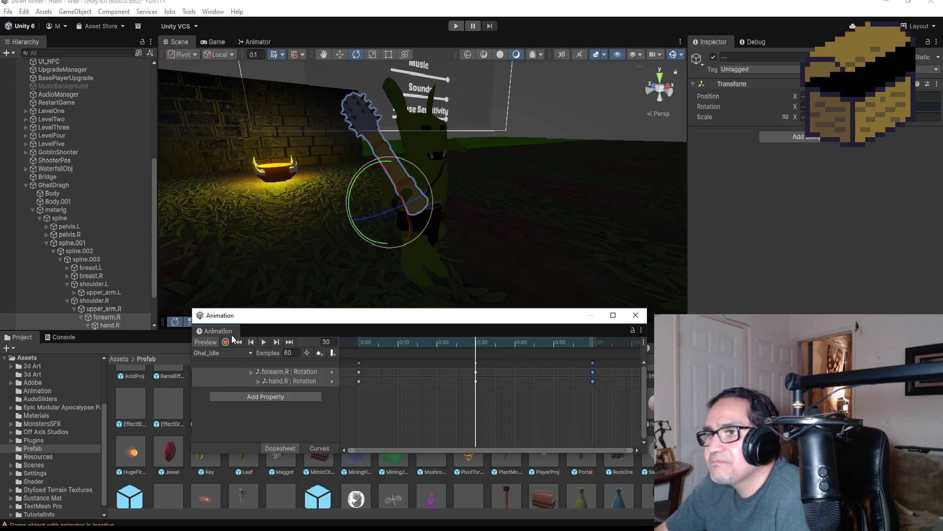
scroll(96, 275, "down", 3)
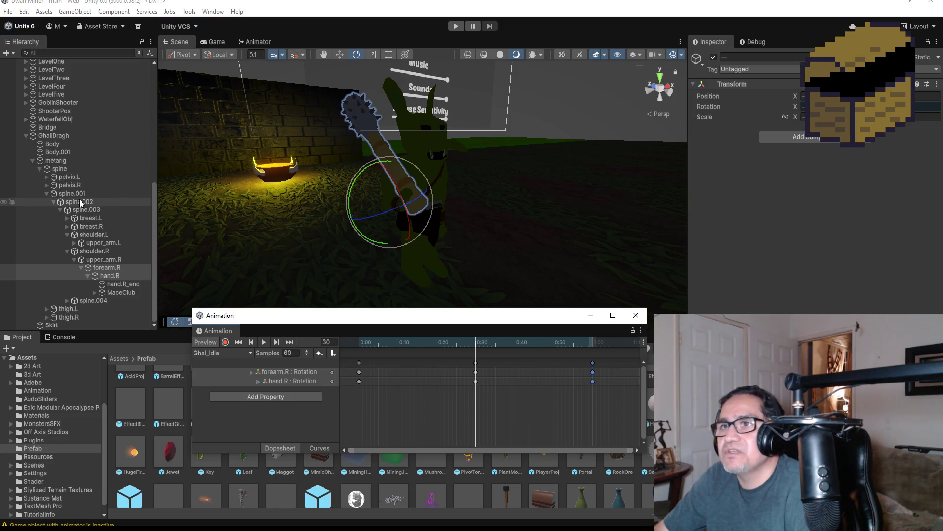
left_click(226, 342)
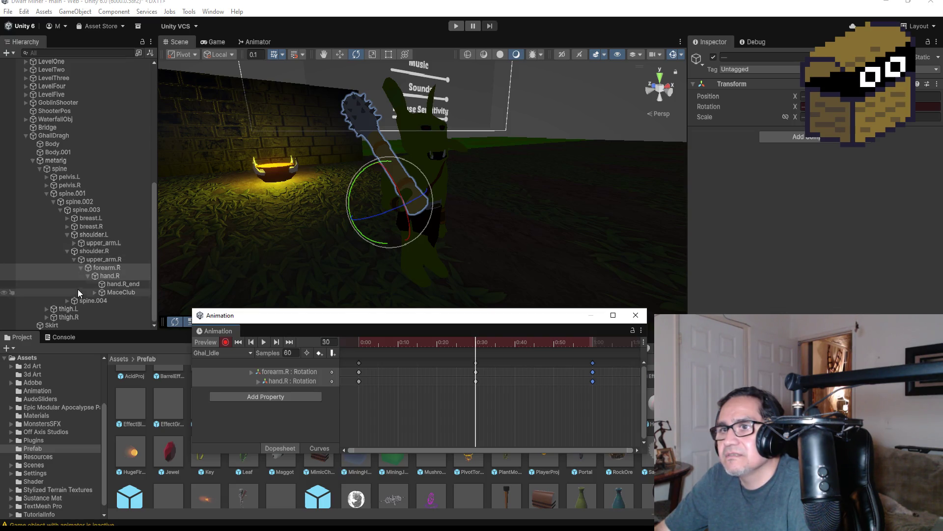
left_click(67, 300)
left_click(92, 310)
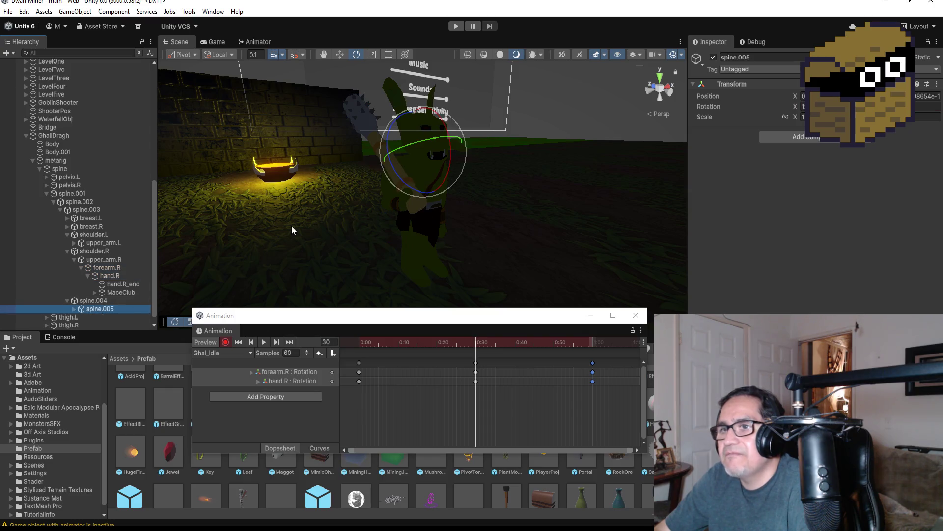
- In Top view, rotate spine.005 into a twisted pose, keying its rotation at frame 30
left_click(660, 79)
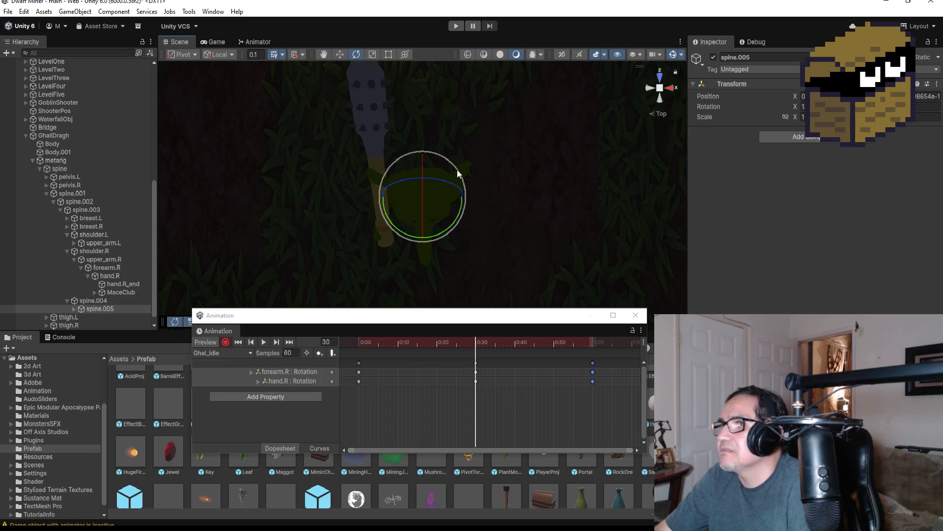
mouse_move(456, 169)
left_mouse_down()
mouse_move(471, 198)
mouse_move(457, 245)
mouse_move(509, 202)
mouse_move(541, 80)
mouse_move(535, 55)
mouse_move(517, 60)
left_mouse_up()
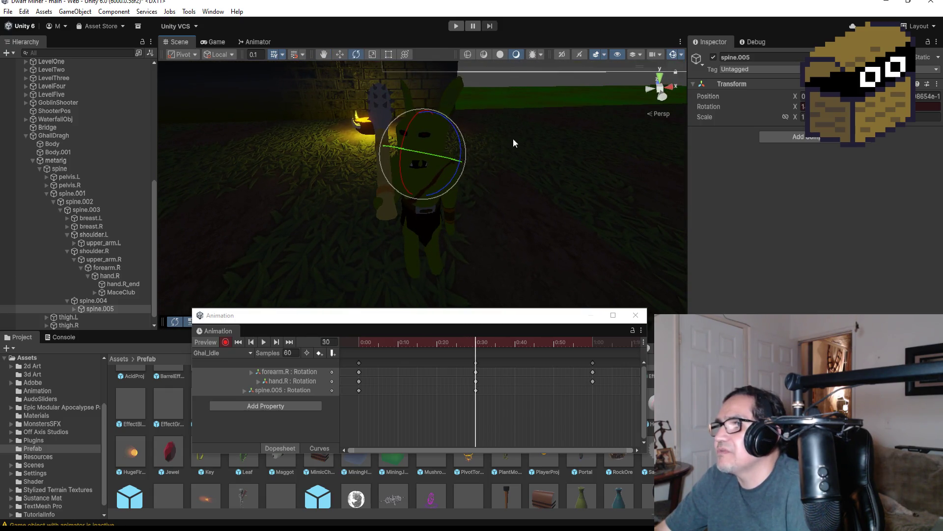
left_click_drag(512, 140, 519, 133)
left_click(659, 79)
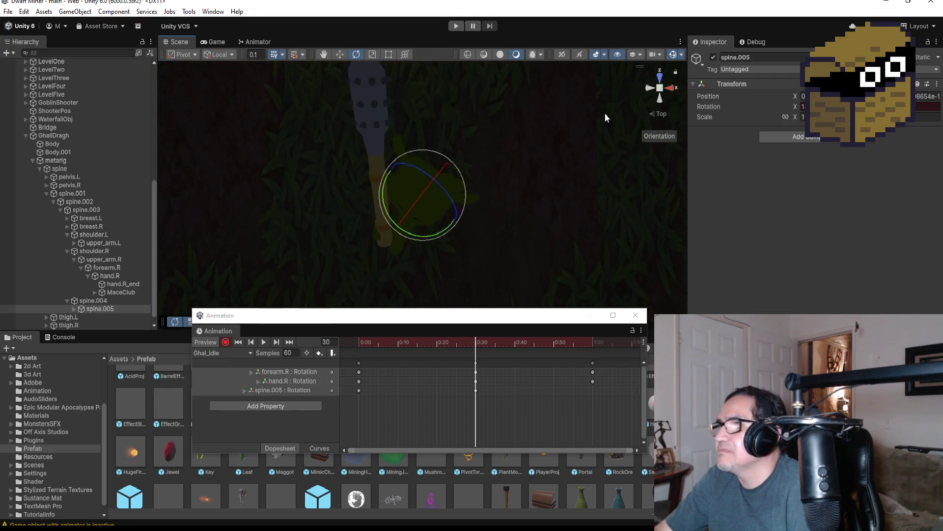
left_click_drag(459, 160, 465, 158)
left_click(226, 343)
- Toggle recording off, jump to the clip's last frame, re-enable Record, and reselect spine.005
left_click(226, 342)
left_click(289, 342)
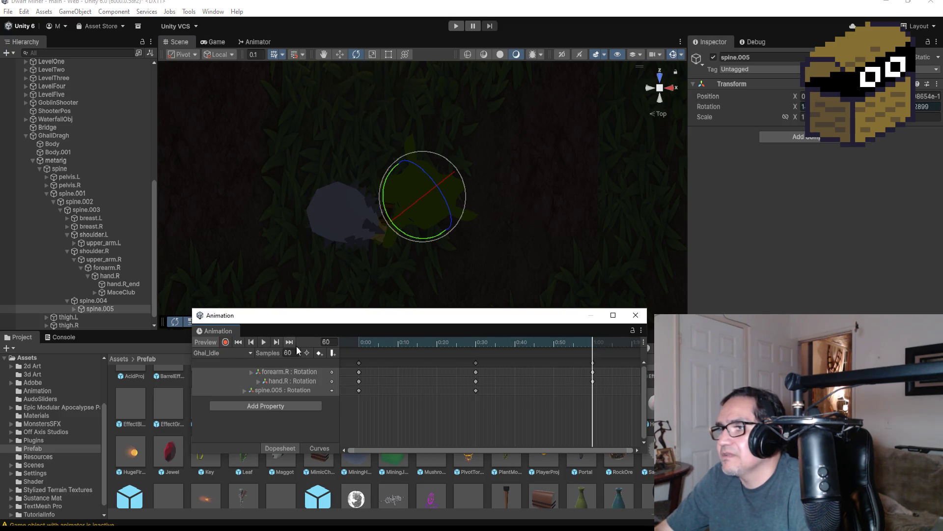
scroll(609, 371, "down", 3)
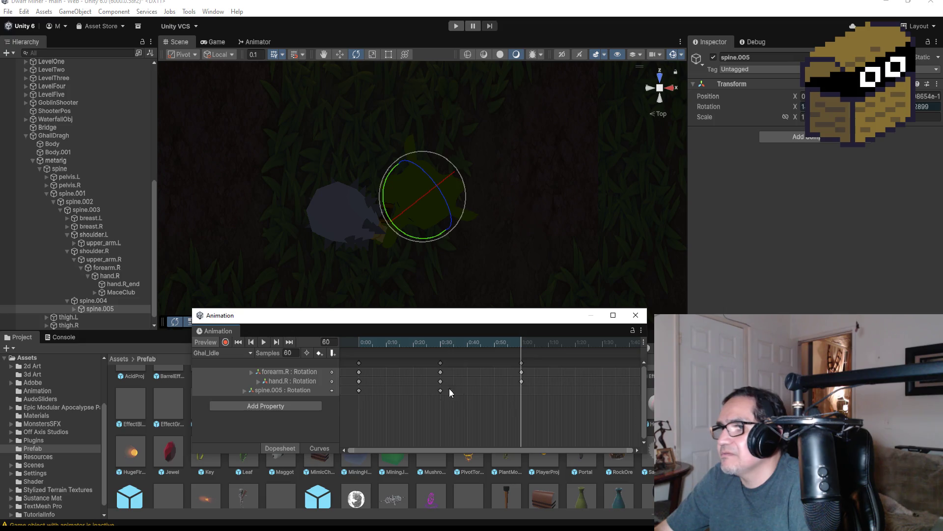
left_click(226, 342)
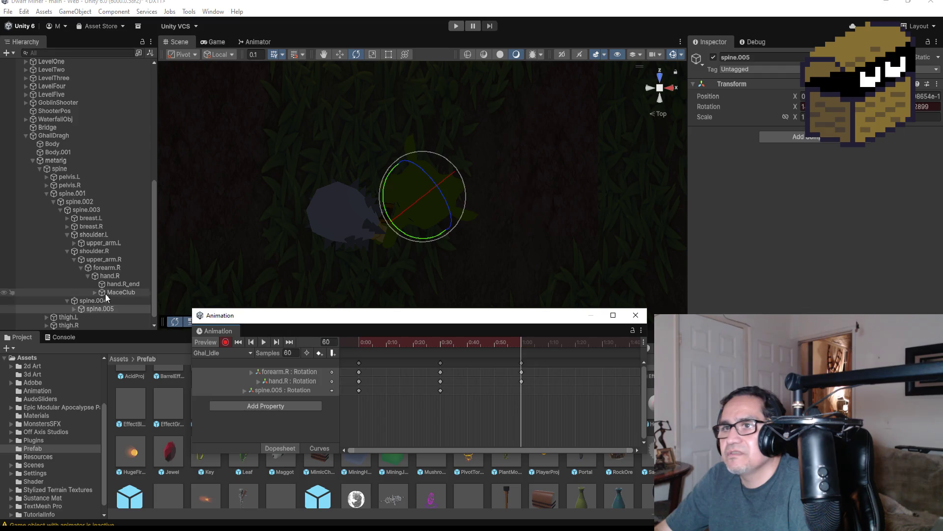
left_click(111, 310)
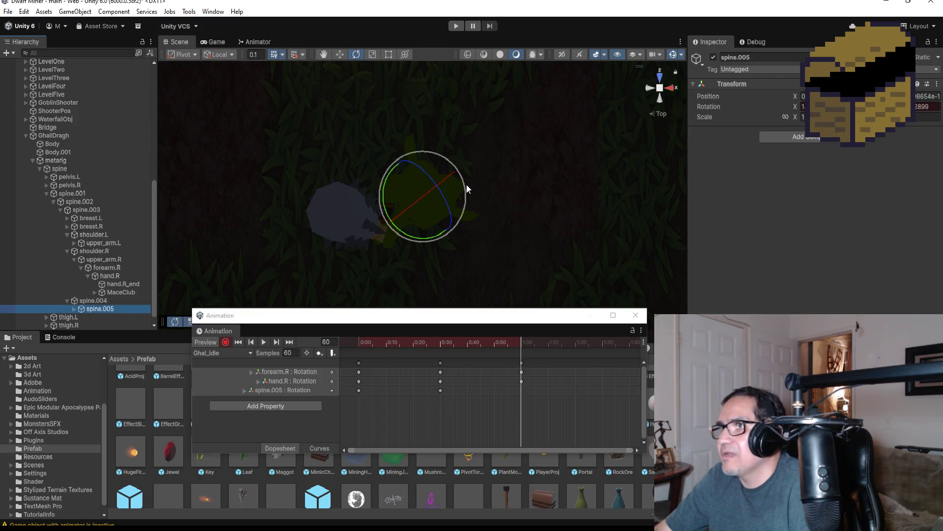